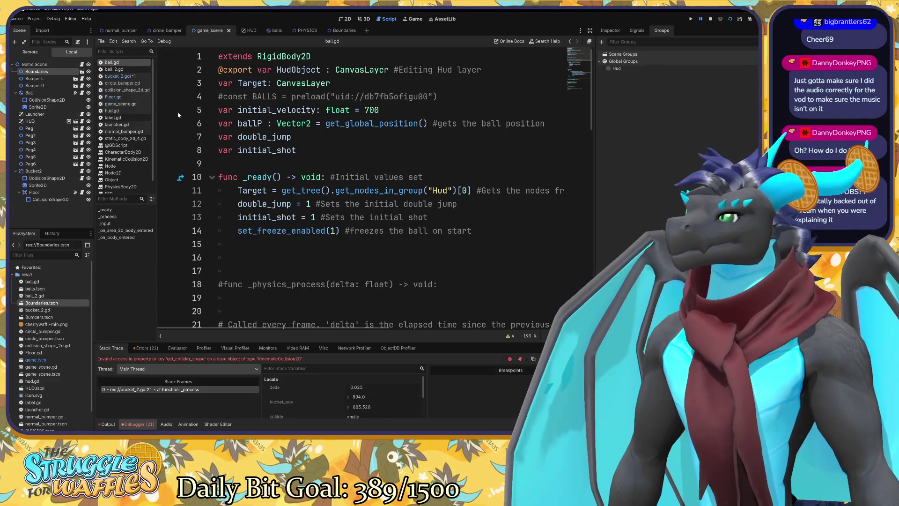
# Step: Scroll through ball.gd and place the caret on the _on_area_2d_body_entered line
pyautogui.scroll(-3, 374, 188)
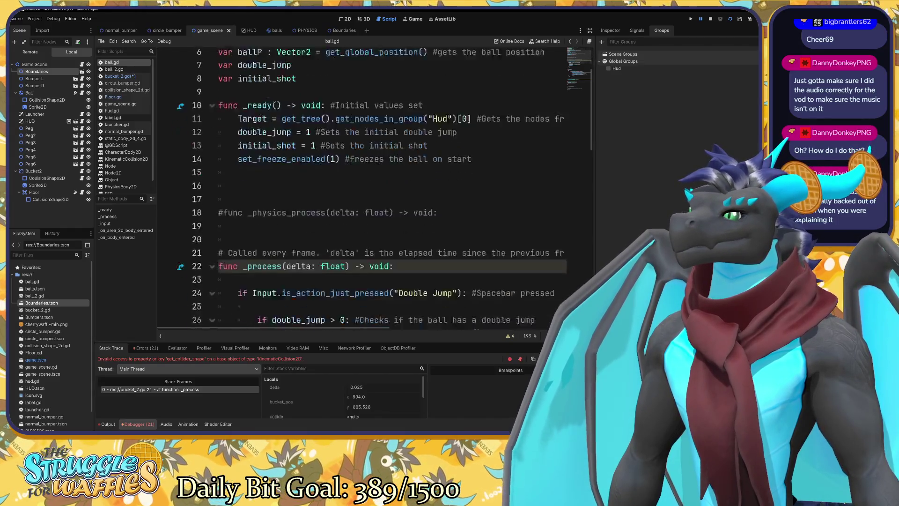
pyautogui.scroll(1, 374, 187)
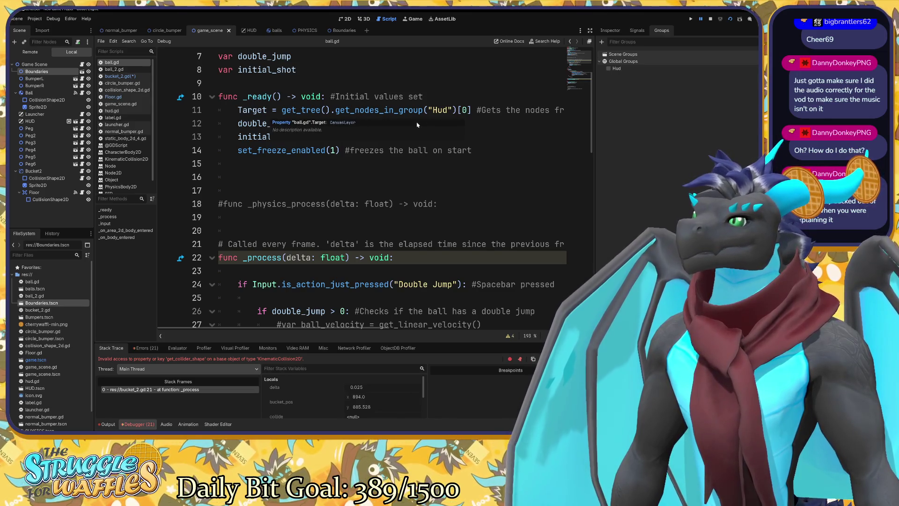
pyautogui.hscroll(3, 374, 187)
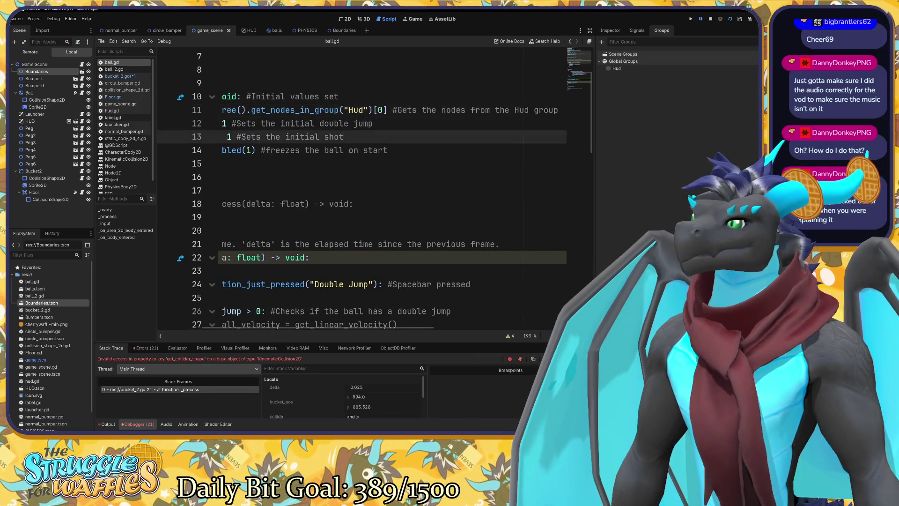
pyautogui.scroll(-3, 374, 187)
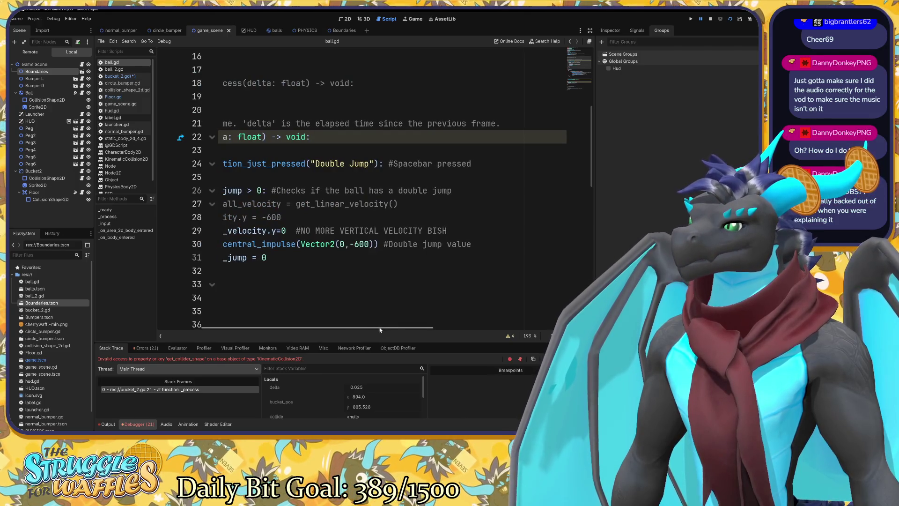
pyautogui.hscroll(-3, 381, 336)
pyautogui.scroll(-7, 374, 187)
pyautogui.click(375, 271)
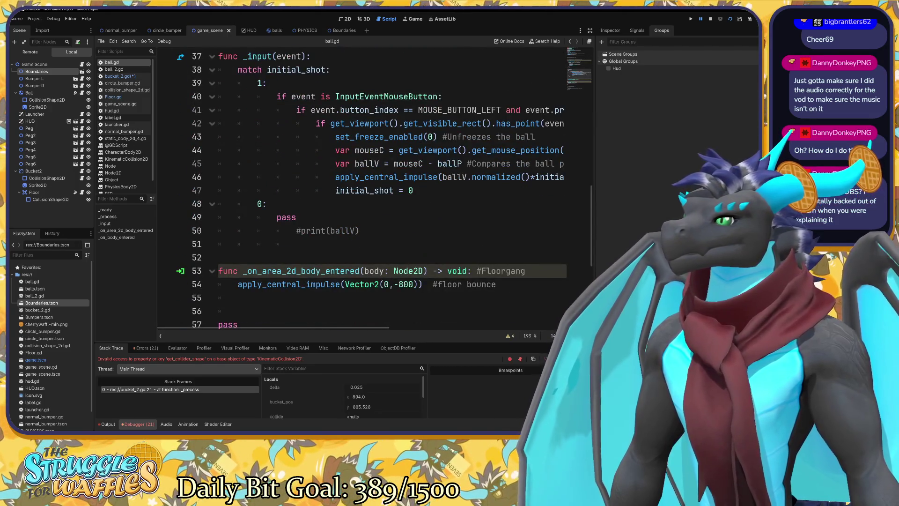
pyautogui.scroll(-3, 374, 187)
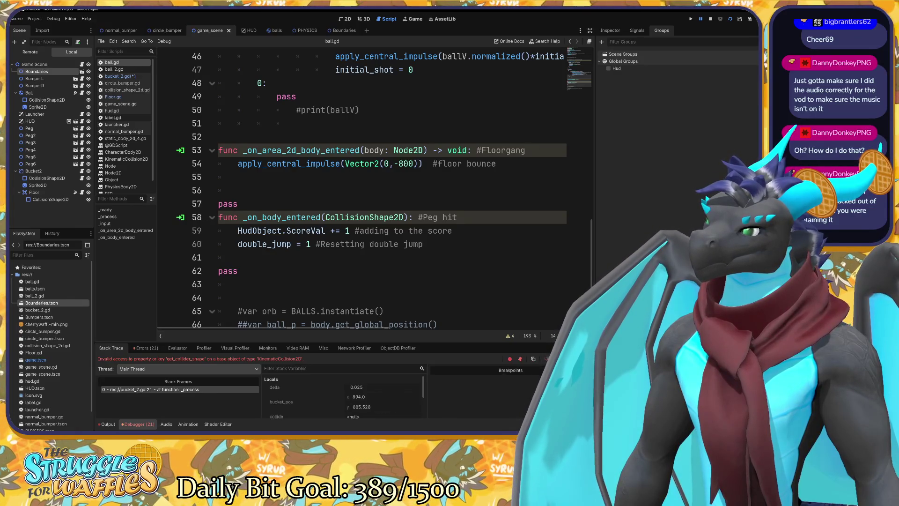
# Step: Review the double_jump reset and line 2 export declaration, then switch to the HUD scene
pyautogui.scroll(15, 361, 188)
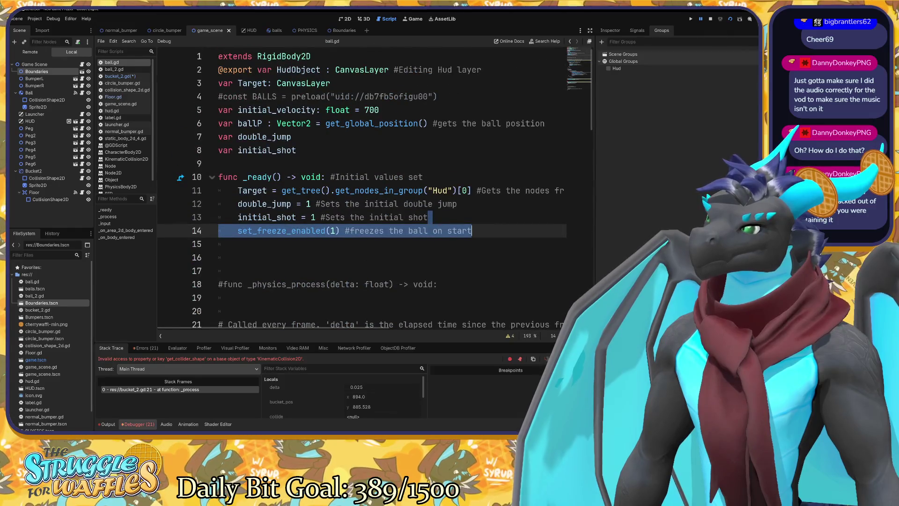
pyautogui.scroll(-17, 362, 188)
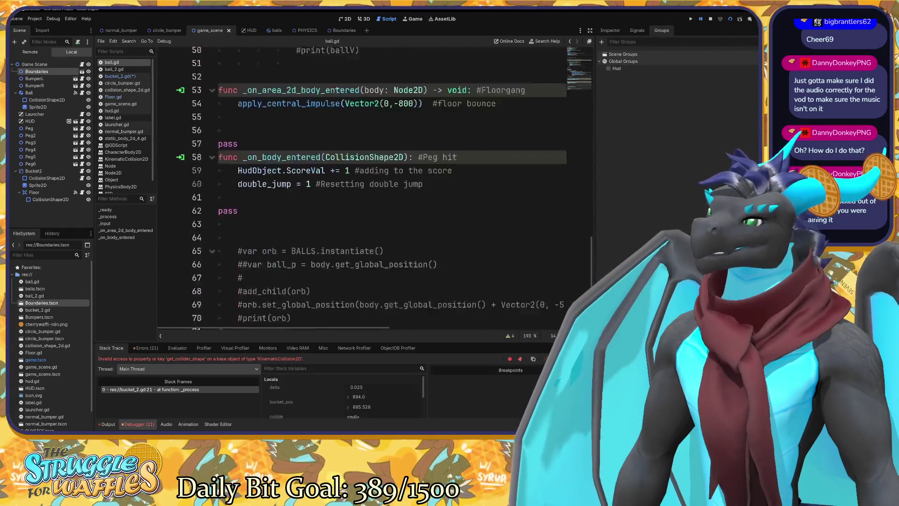
pyautogui.click(370, 156)
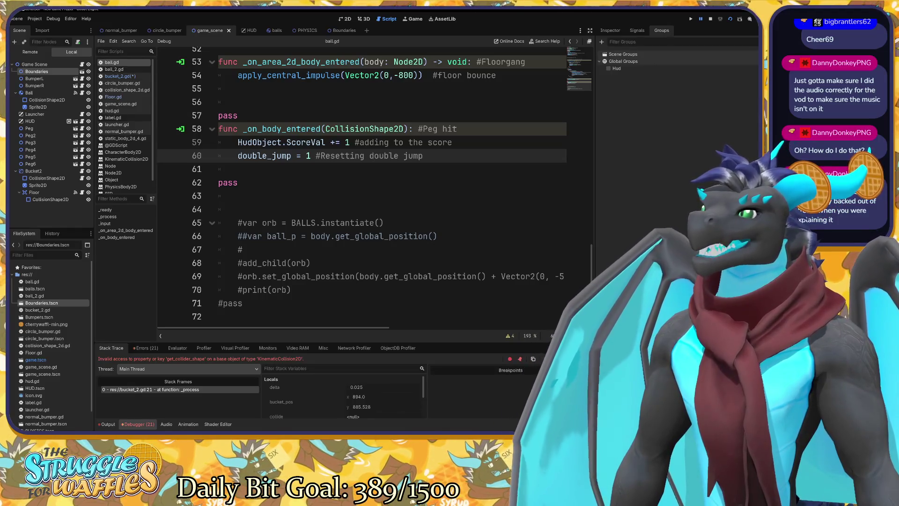
pyautogui.scroll(15, 360, 187)
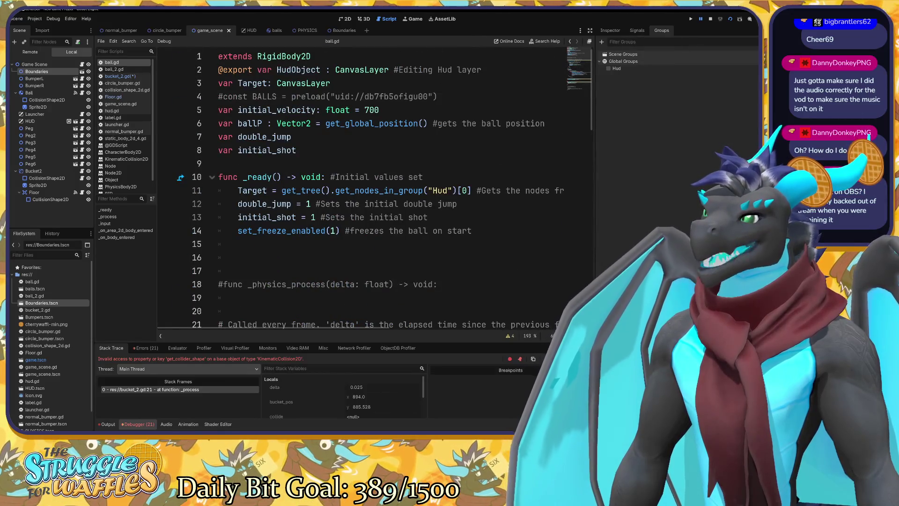
pyautogui.click(331, 83)
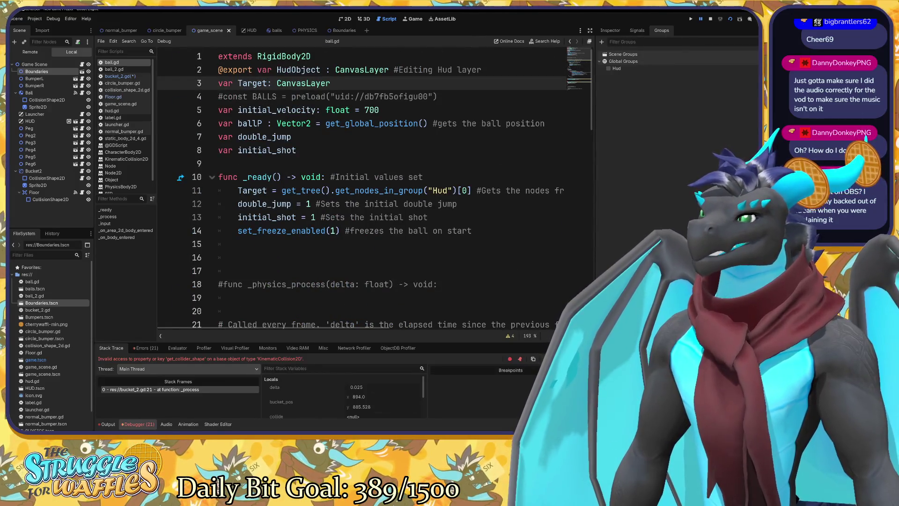
pyautogui.moveTo(220, 70)
pyautogui.mouseDown()
pyautogui.moveTo(355, 69)
pyautogui.moveTo(277, 70)
pyautogui.mouseUp()
pyautogui.click(336, 69)
pyautogui.click(243, 31)
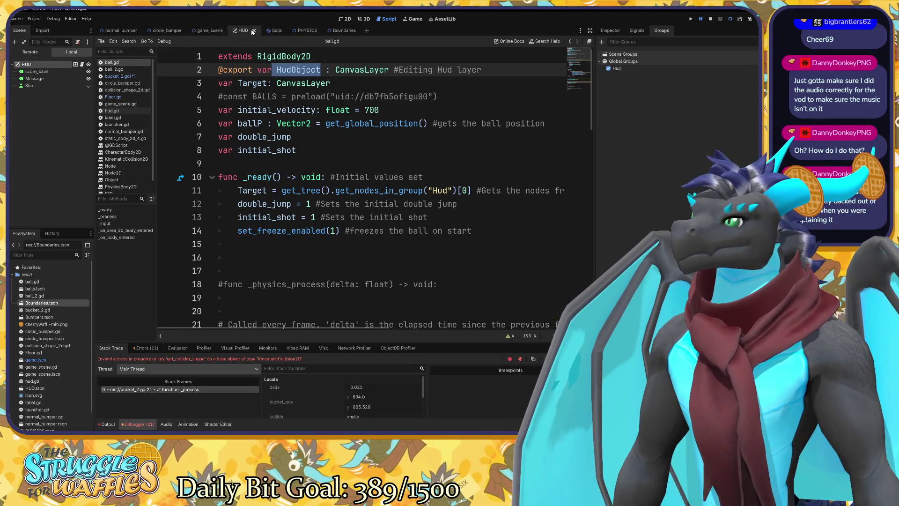
pyautogui.click(286, 69)
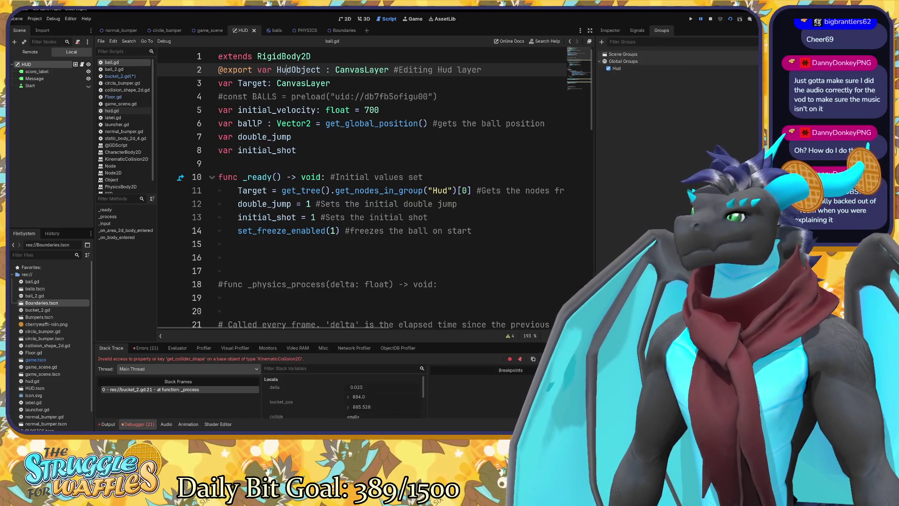
pyautogui.scroll(-3, 360, 187)
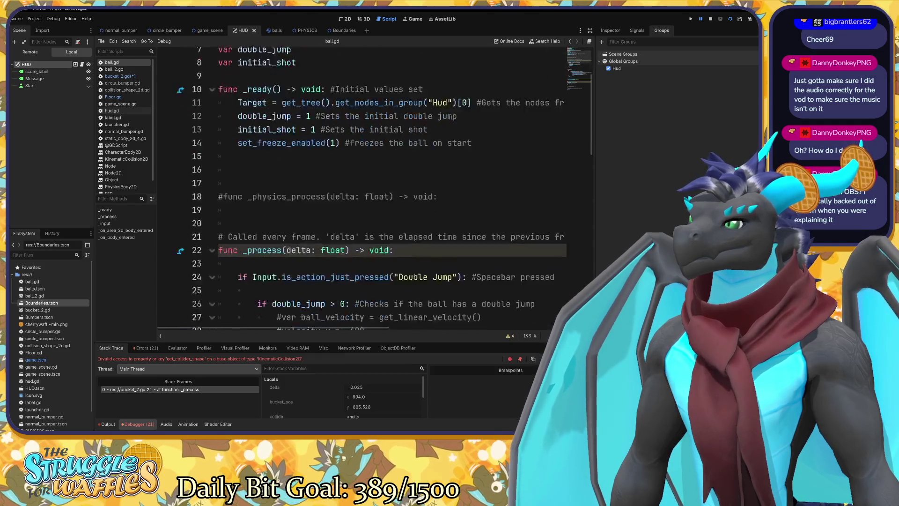
pyautogui.click(108, 217)
pyautogui.click(126, 230)
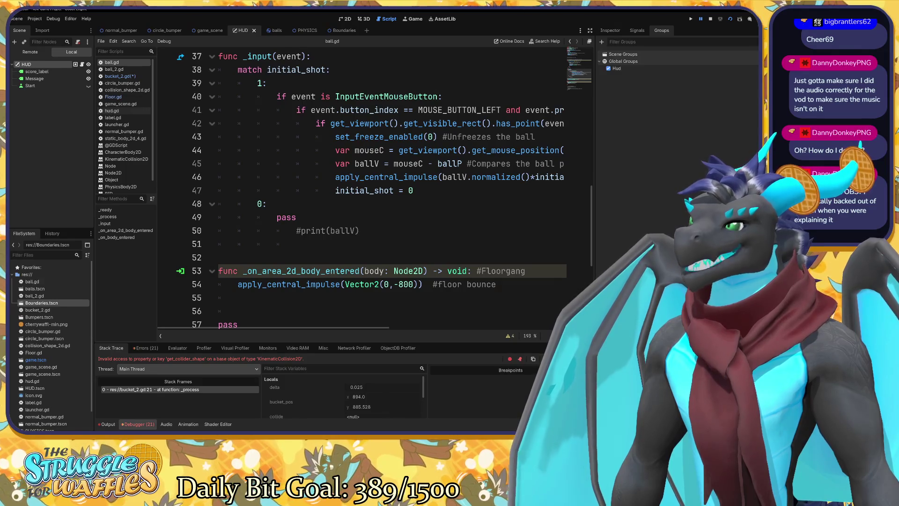
pyautogui.click(117, 238)
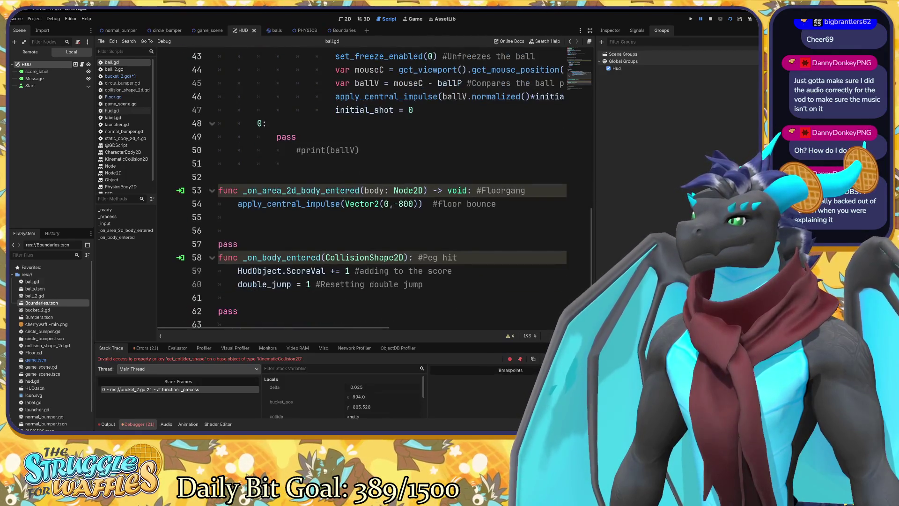
pyautogui.scroll(-1, 384, 190)
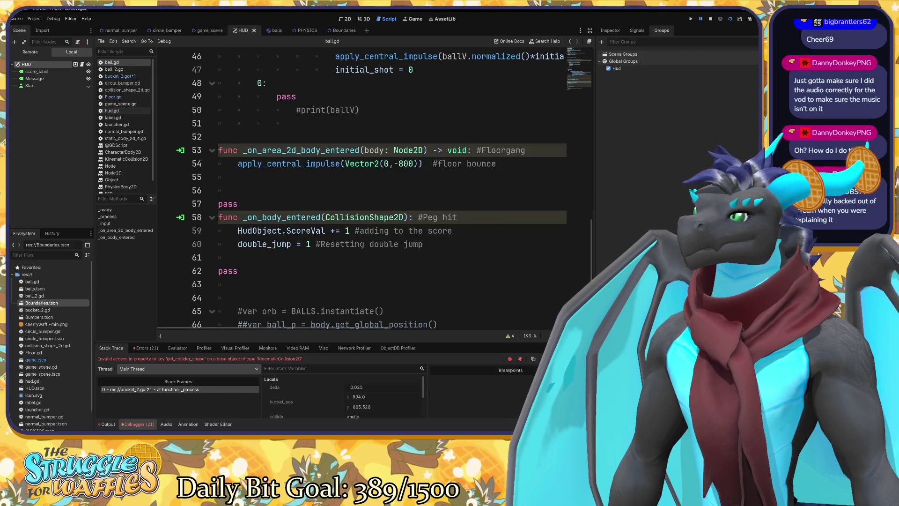
pyautogui.scroll(-1, 384, 190)
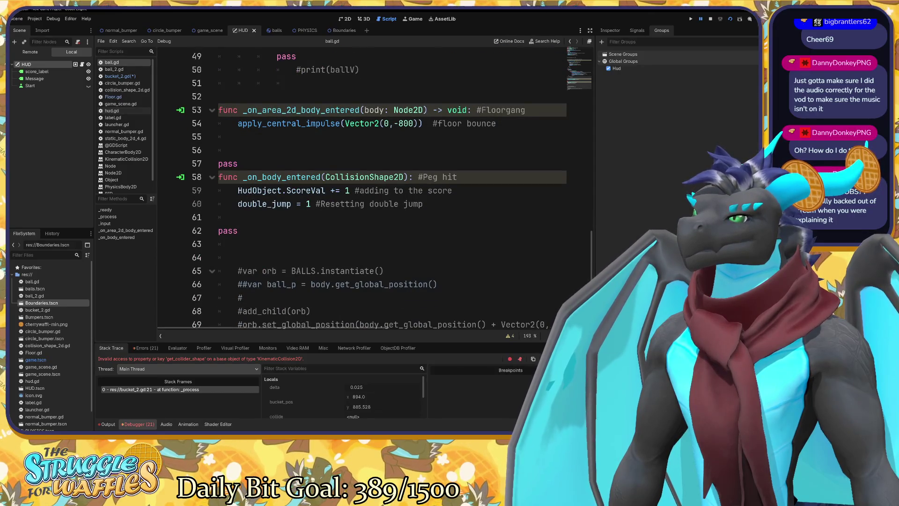
pyautogui.click(384, 190)
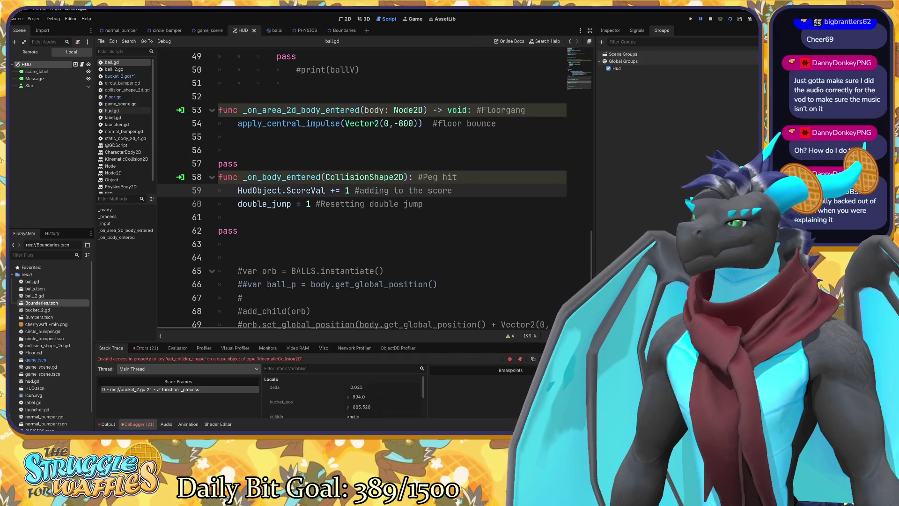
pyautogui.moveTo(337, 177)
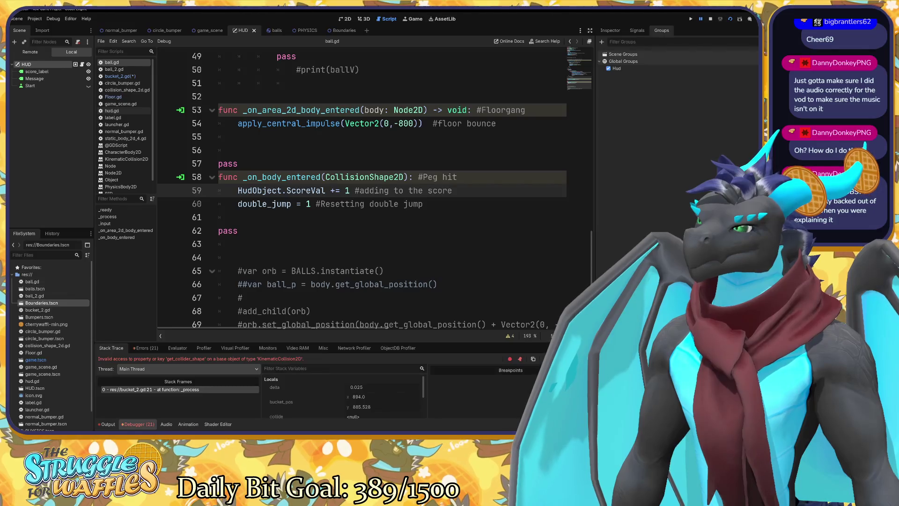
pyautogui.scroll(-1, 363, 190)
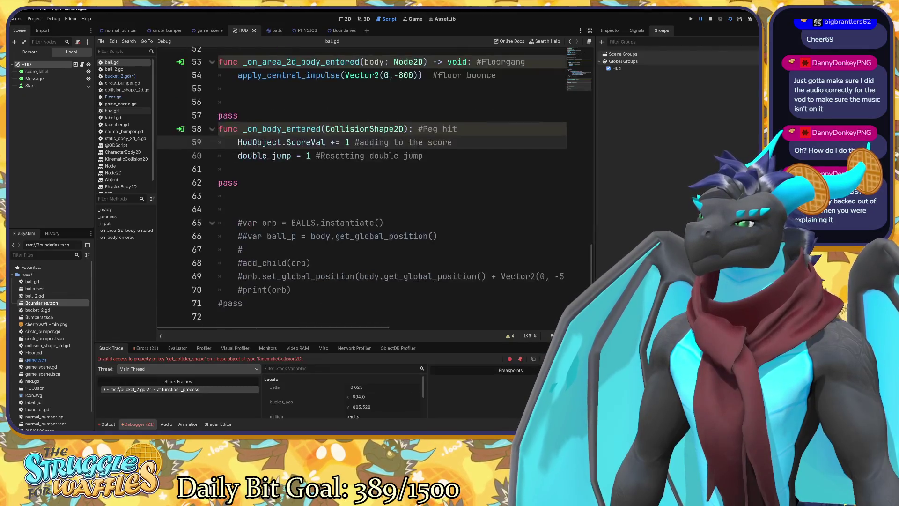
pyautogui.scroll(9, 363, 190)
pyautogui.scroll(8, 363, 190)
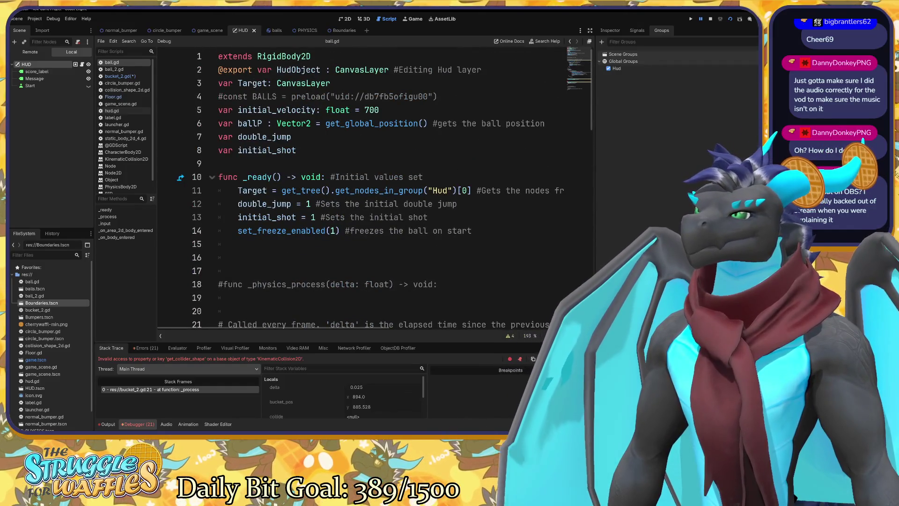
# Step: Switch back to game_scene, open bucket_2.gd from the script list, and save it
pyautogui.click(209, 31)
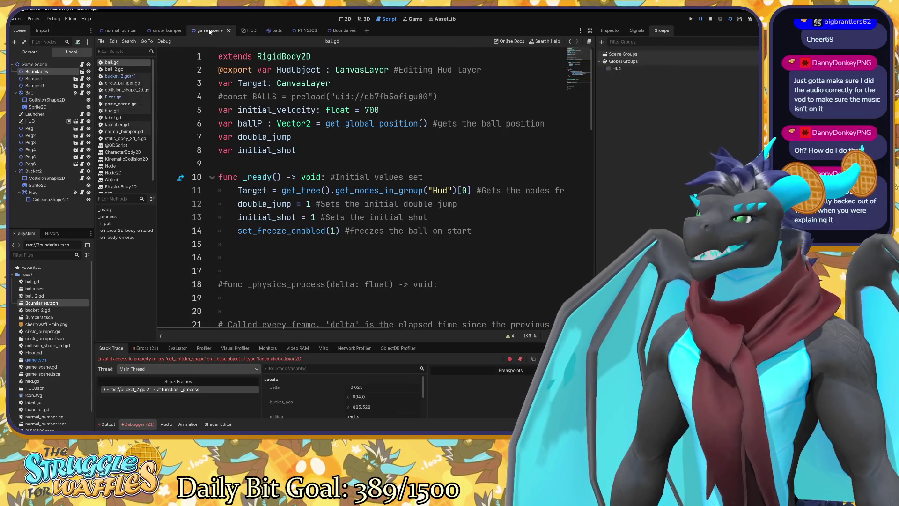
pyautogui.click(120, 75)
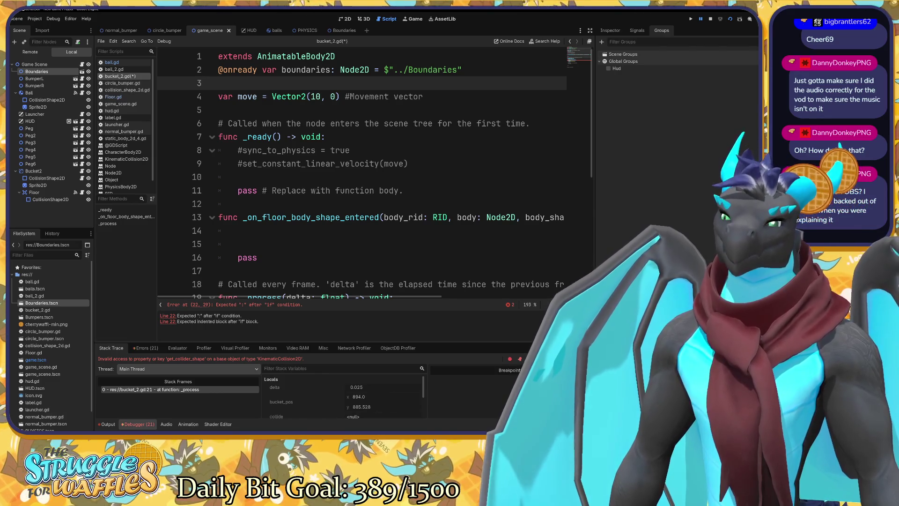
pyautogui.hotkey('ctrl', 's')
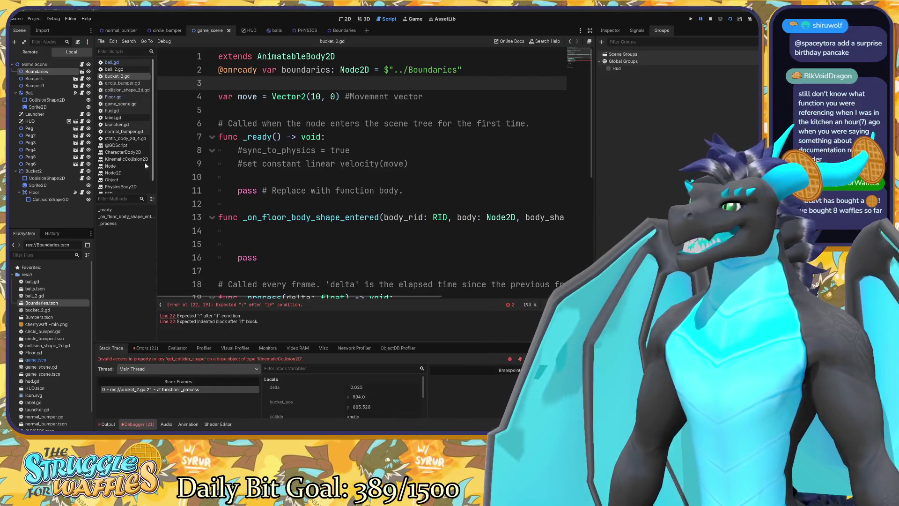
# Step: Open the KinematicCollision2D class reference from the script list
pyautogui.click(126, 158)
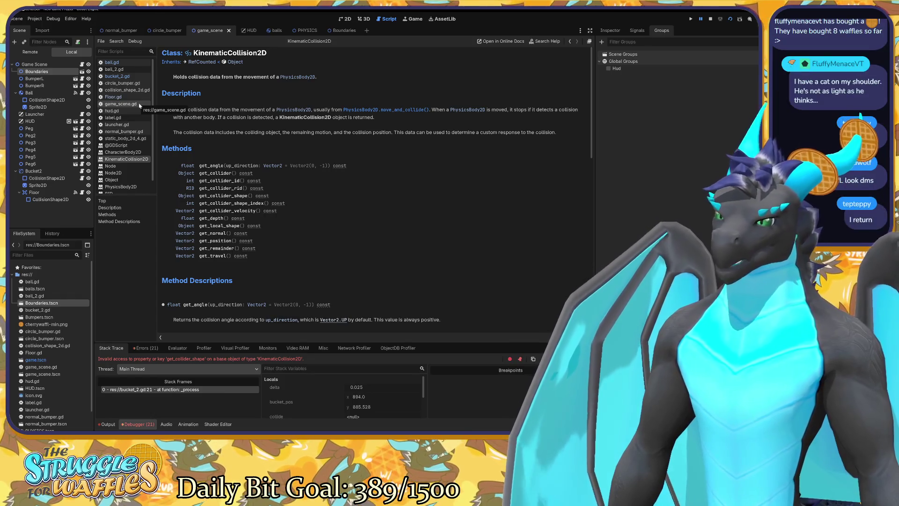
# Step: Leave the KinematicCollision2D help page and return to bucket_2.gd
pyautogui.click(120, 75)
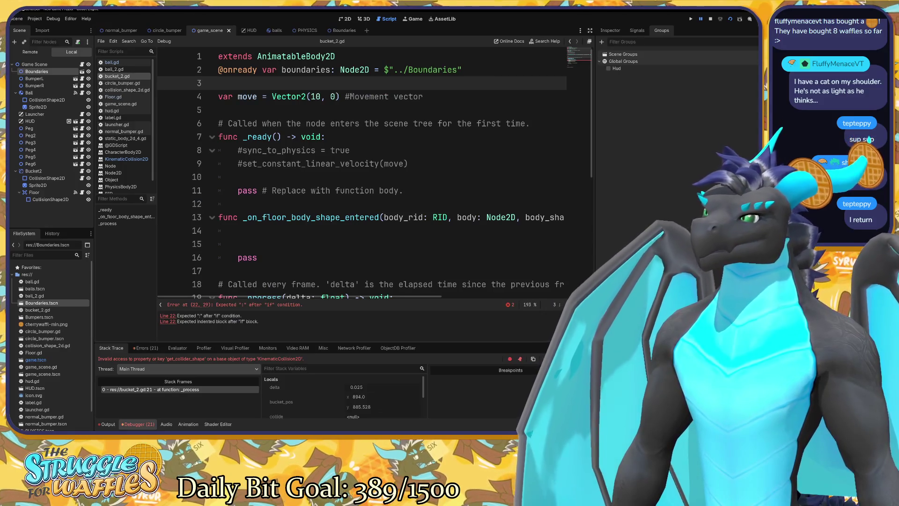
# Step: Show the documentation tooltip for the move_and_collide call on line 20 of bucket_2.gd
pyautogui.scroll(-5, 374, 174)
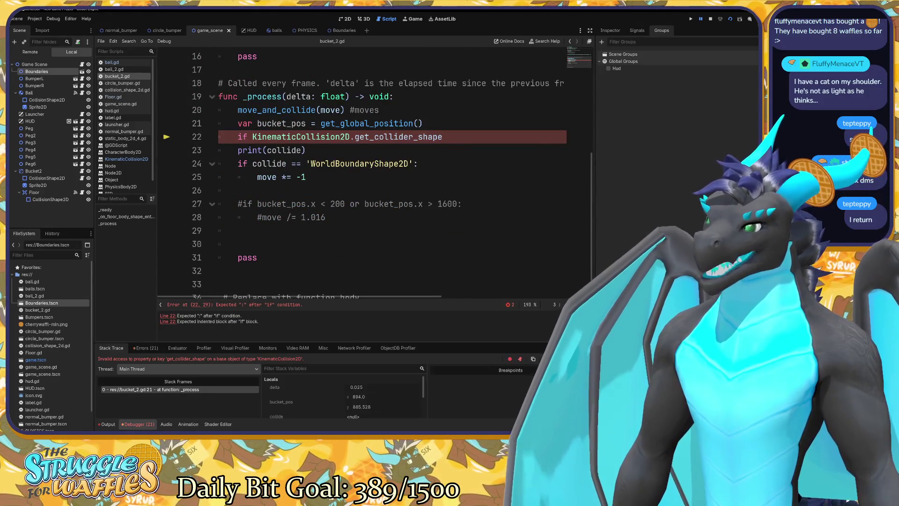
pyautogui.doubleClick(282, 109)
pyautogui.click(281, 110)
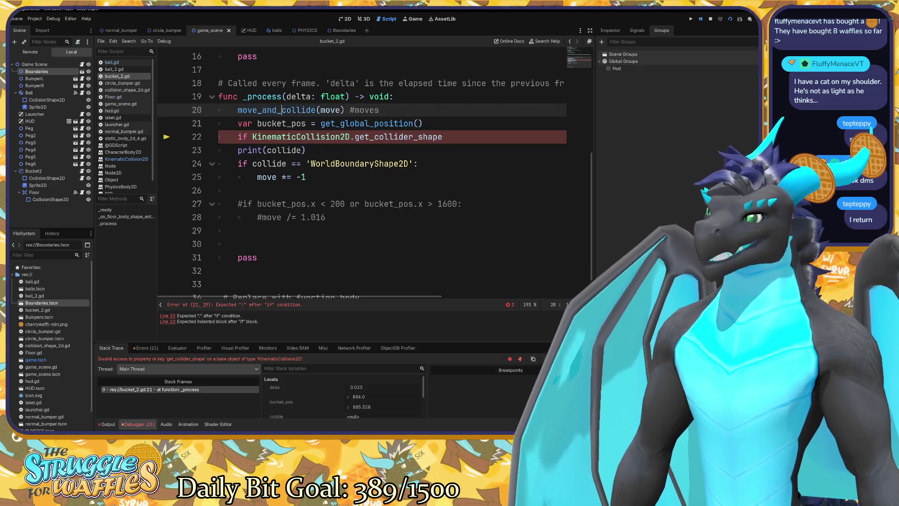
pyautogui.moveTo(281, 109)
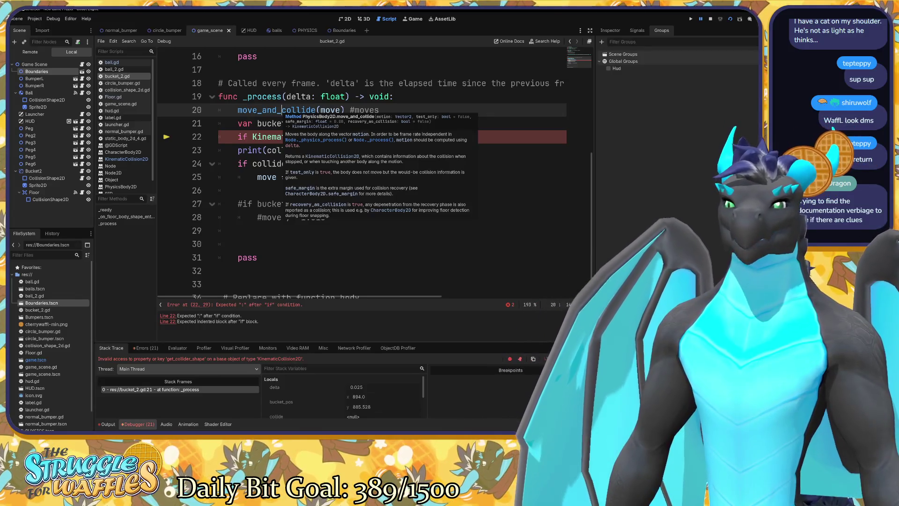
pyautogui.click(281, 110)
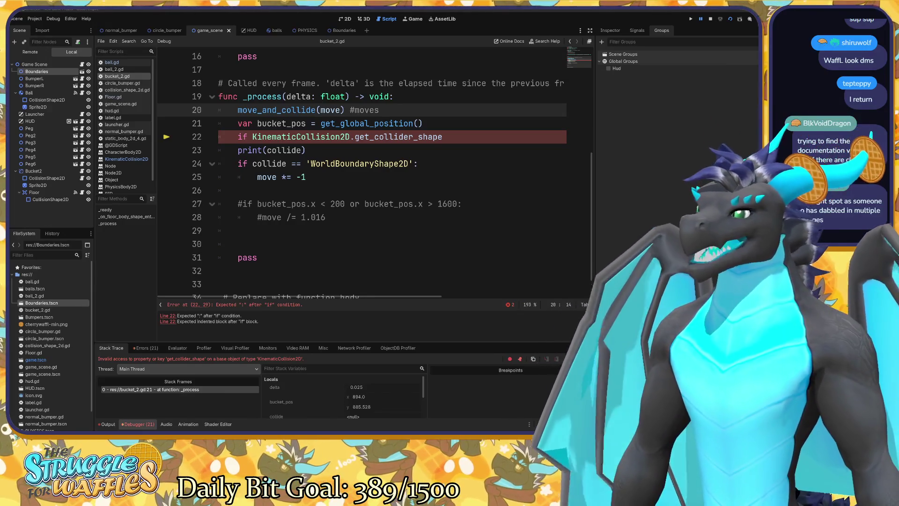
pyautogui.moveTo(305, 110)
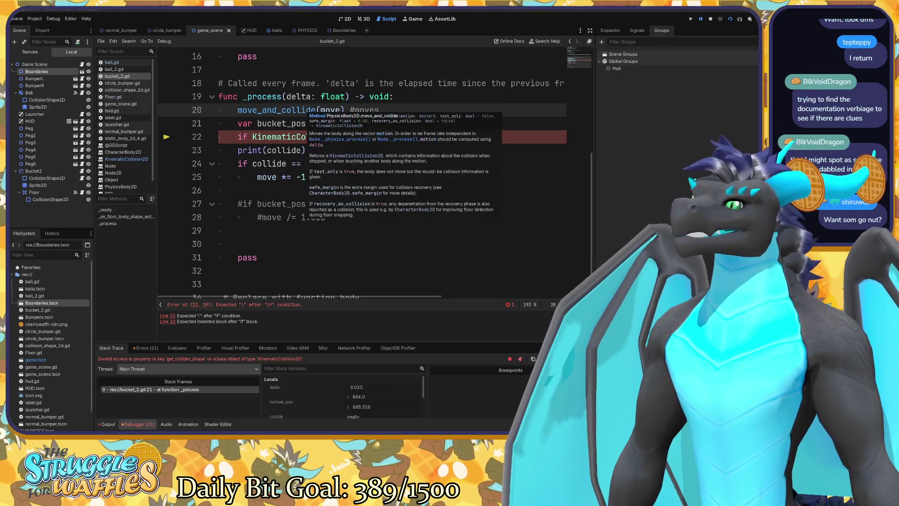
# Step: Open the PhysicsBody2D move_and_collide docs, select its KinematicCollision2D return type, then return to bucket_2.gd
pyautogui.click(336, 117)
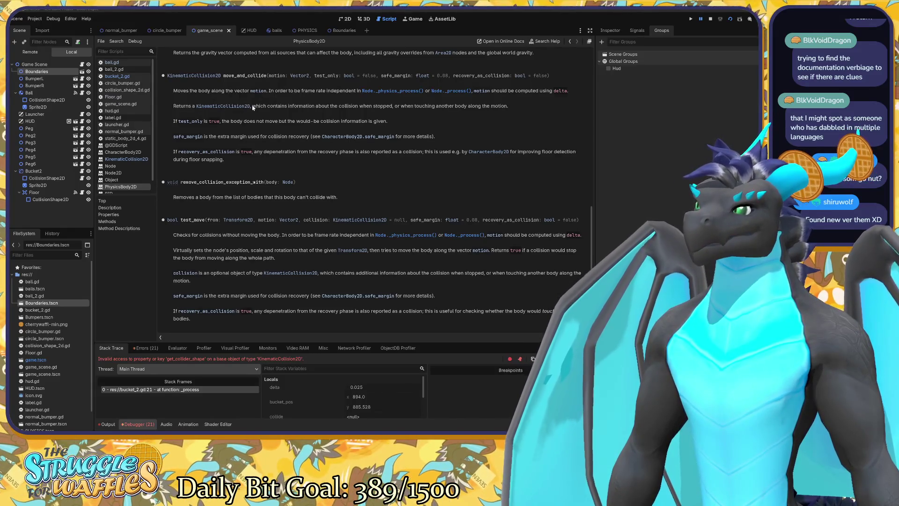
pyautogui.moveTo(253, 108); pyautogui.dragTo(196, 106)
pyautogui.click(195, 106)
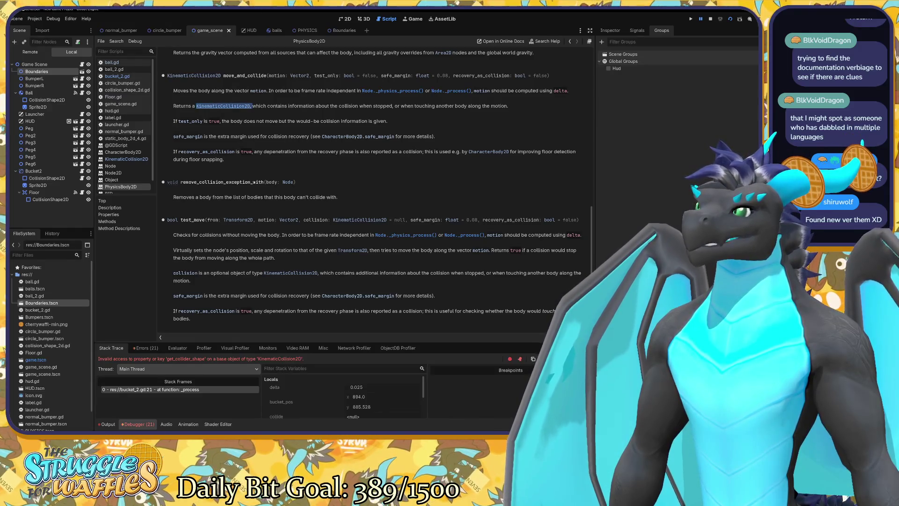
pyautogui.doubleClick(197, 106)
pyautogui.moveTo(197, 107)
pyautogui.mouseDown()
pyautogui.moveTo(507, 106)
pyautogui.moveTo(250, 108)
pyautogui.mouseUp()
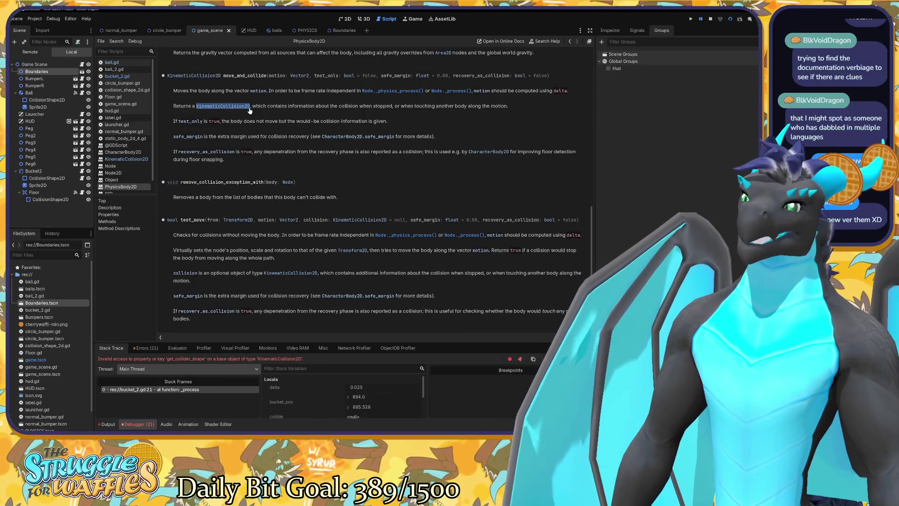
pyautogui.click(117, 76)
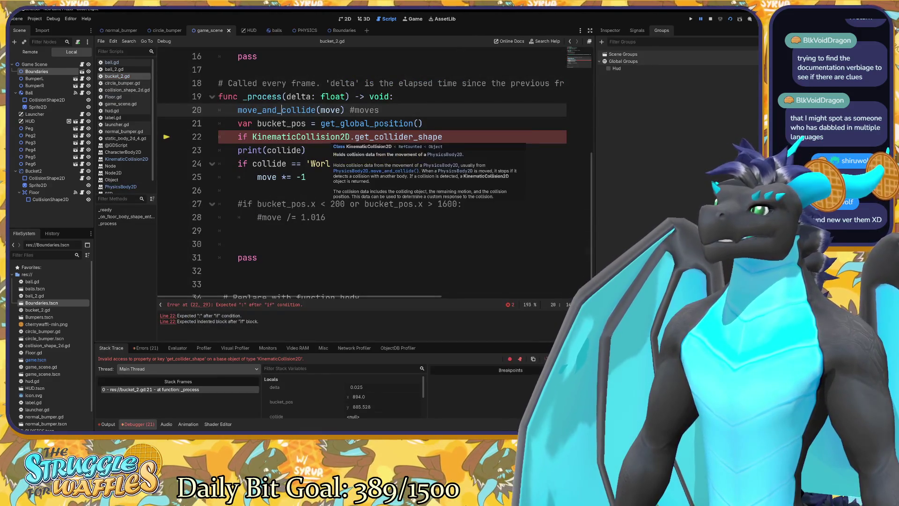
# Step: Replace .get_collider_shape on line 22 so it reads 'if KinematicCollision2D =='
pyautogui.moveTo(350, 137); pyautogui.dragTo(443, 137)
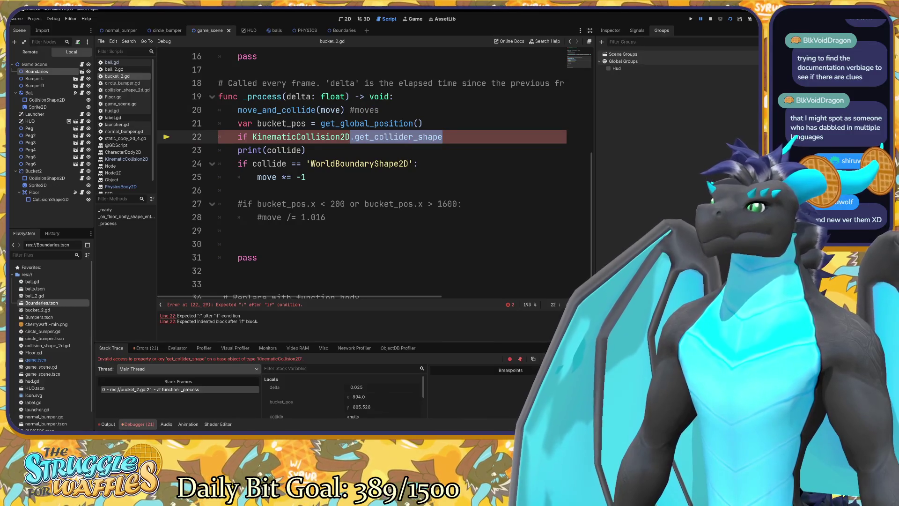
pyautogui.press('BackSpace')
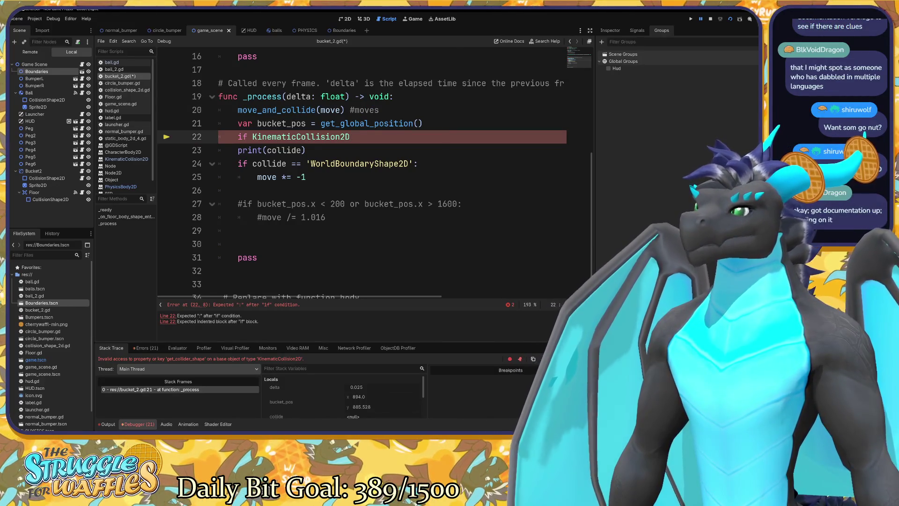
pyautogui.write(' == r')
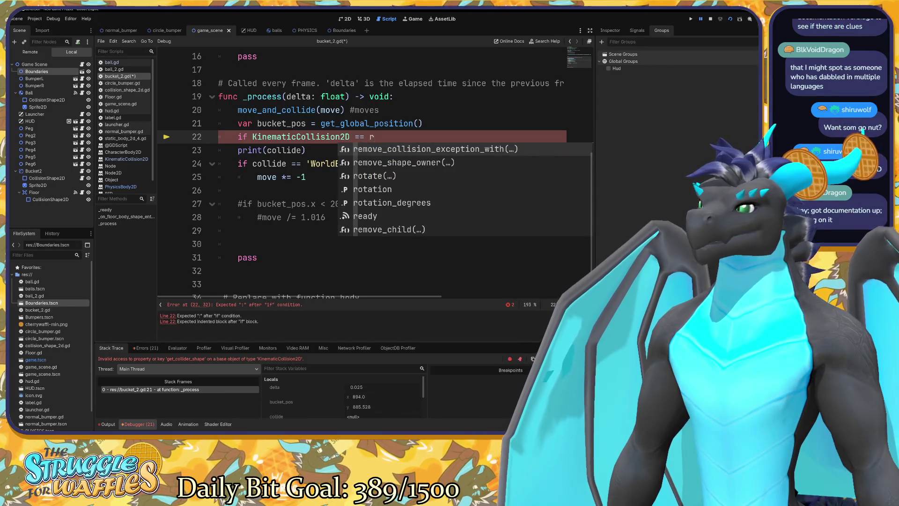
pyautogui.press('BackSpace')
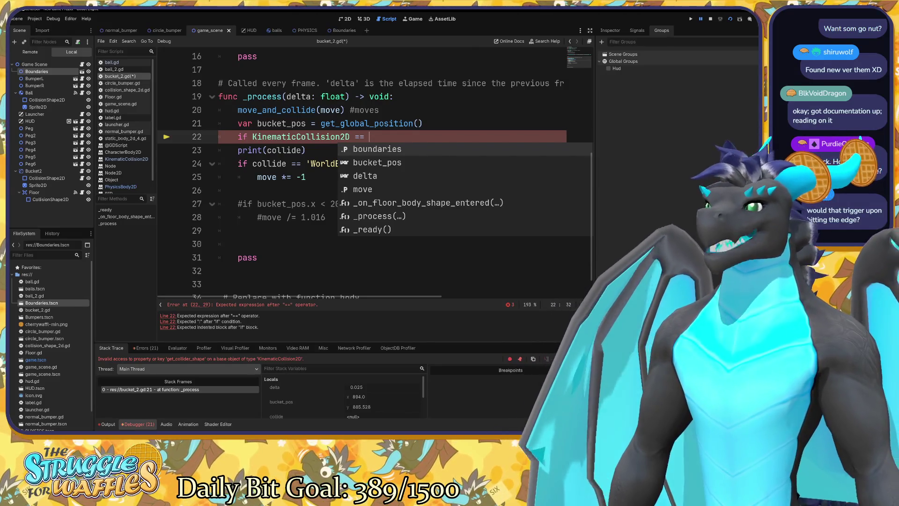
# Step: Uncomment the edge check on lines 27–28 that divides move by 1.016
pyautogui.click(244, 204)
pyautogui.press('BackSpace')
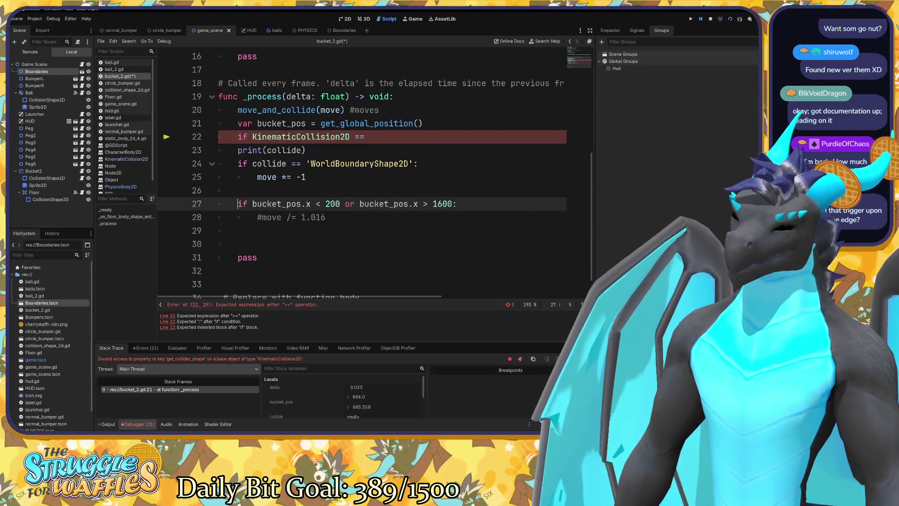
pyautogui.click(261, 217)
pyautogui.press('BackSpace')
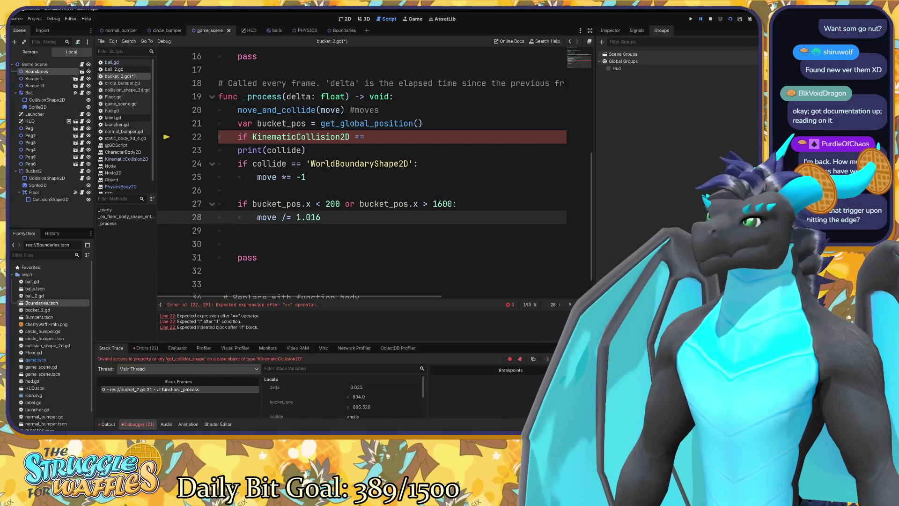
pyautogui.moveTo(218, 137)
pyautogui.mouseDown()
pyautogui.moveTo(243, 136)
pyautogui.moveTo(306, 176)
pyautogui.mouseUp()
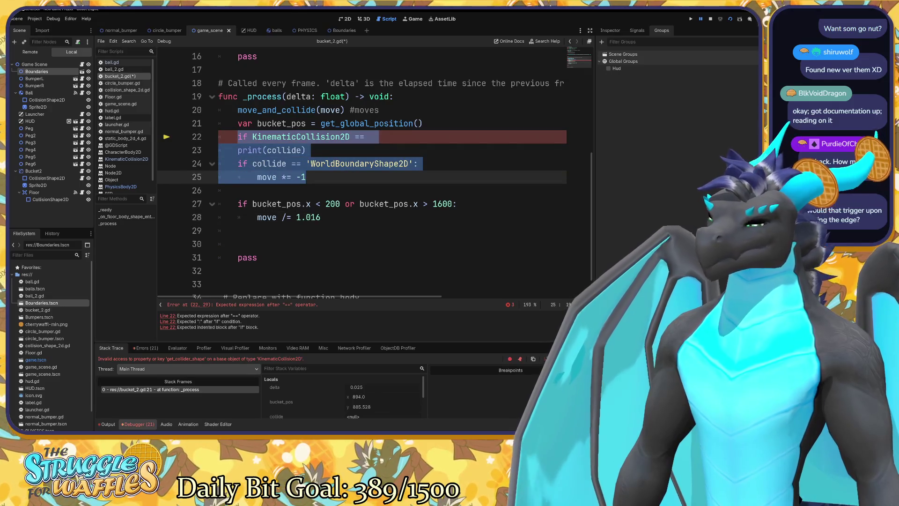
# Step: Comment out lines 22–25, save bucket_2.gd, and test-run the game
pyautogui.hotkey('ctrl', 'k')
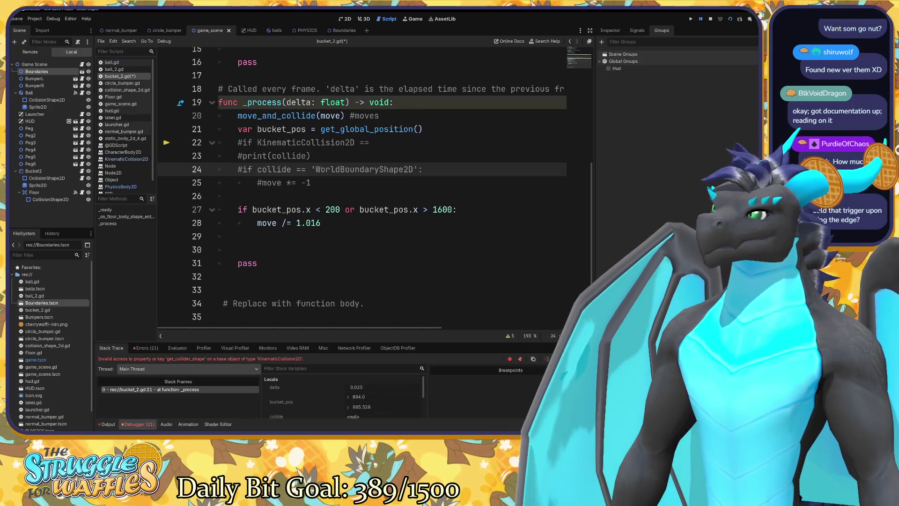
pyautogui.hotkey('ctrl', 's')
pyautogui.press('F5')
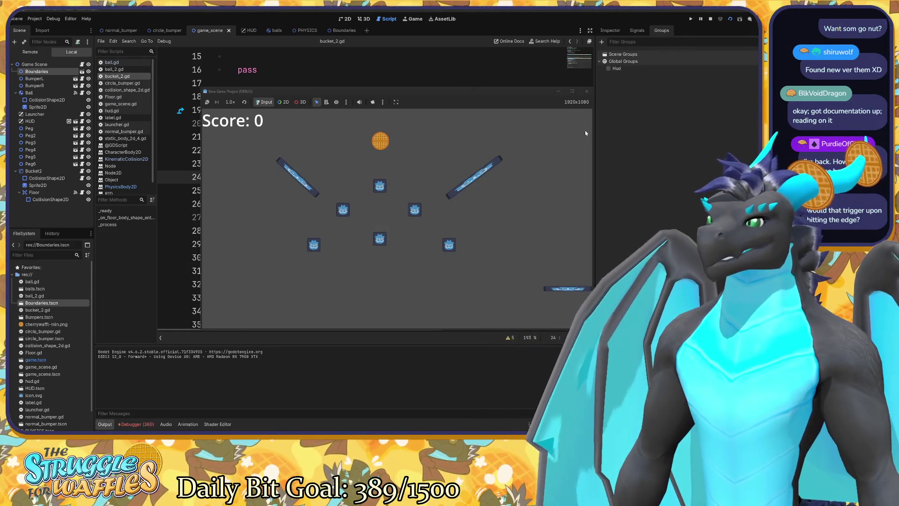
pyautogui.click(587, 92)
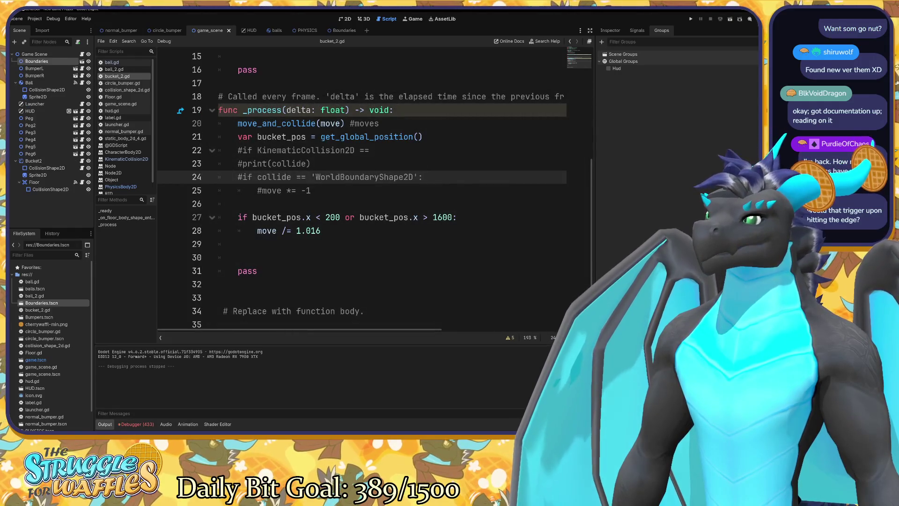
# Step: Uncomment lines 22–25 again in bucket_2.gd
pyautogui.moveTo(311, 190)
pyautogui.mouseDown()
pyautogui.moveTo(238, 164)
pyautogui.moveTo(237, 149)
pyautogui.mouseUp()
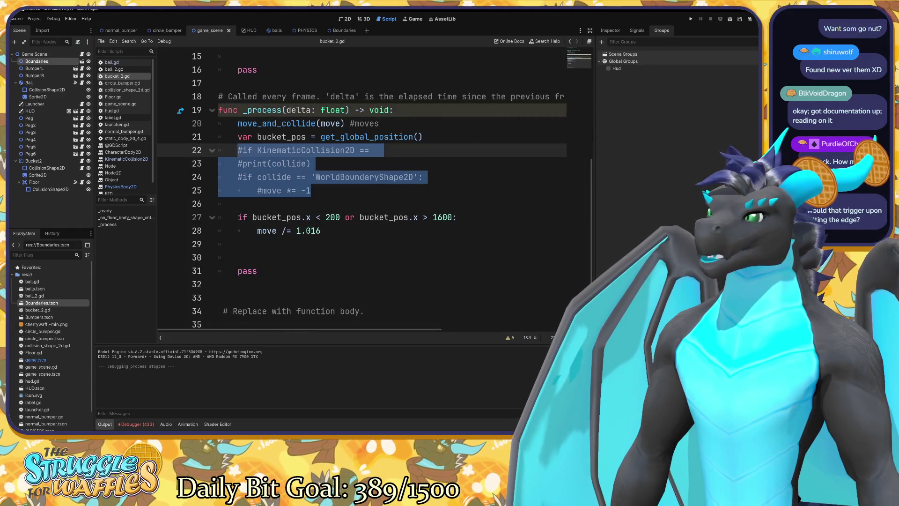
pyautogui.hotkey('ctrl', 'k')
pyautogui.press('Left')
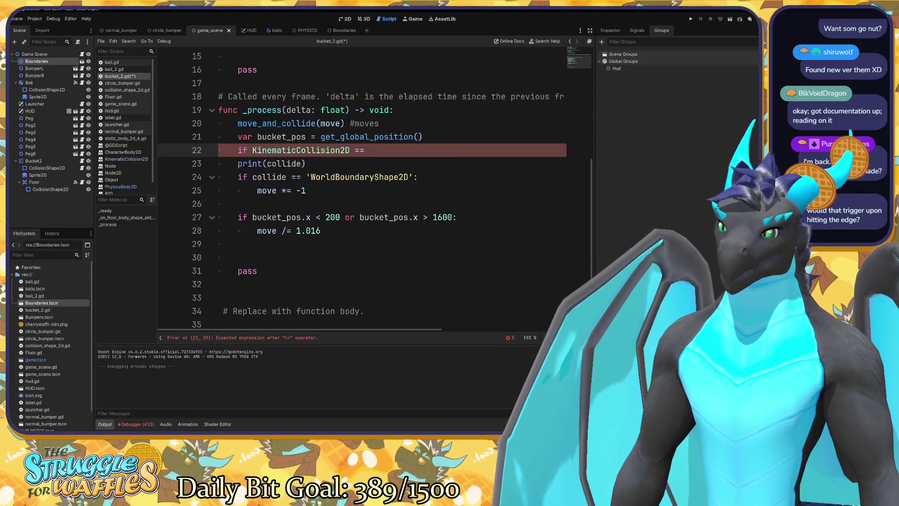
pyautogui.moveTo(340, 150)
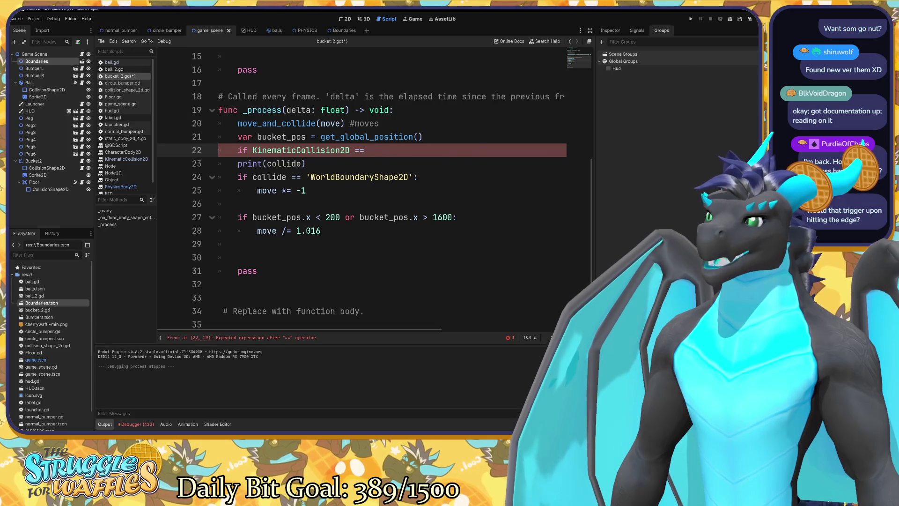
pyautogui.moveTo(286, 123)
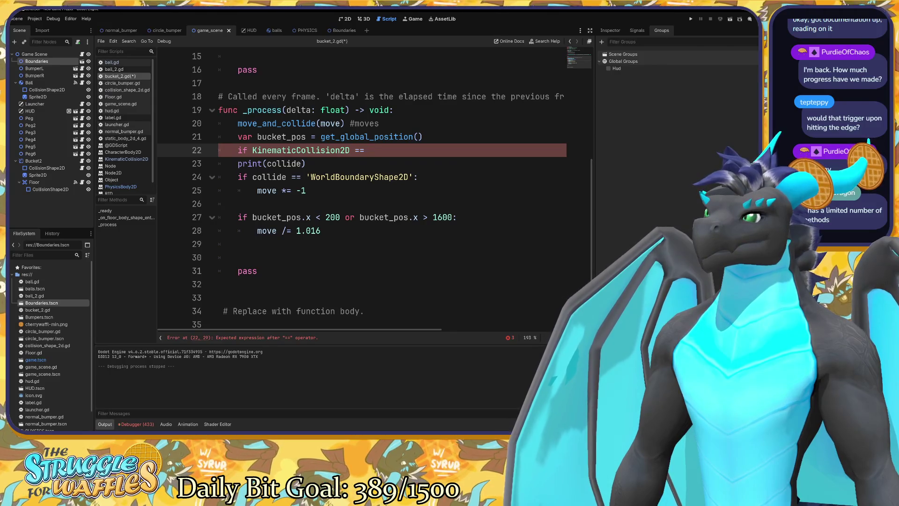
# Step: Append 'the bucket' to the #moves comment on line 20
pyautogui.click(374, 123)
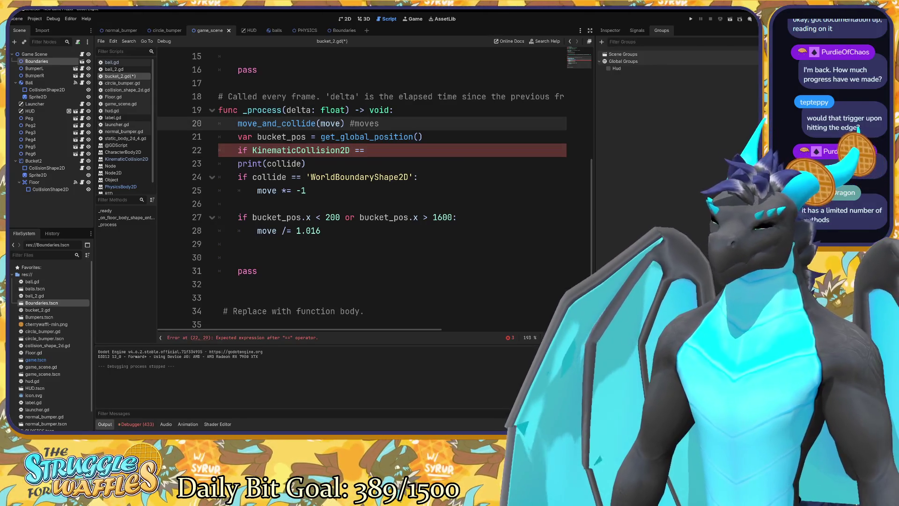
pyautogui.write(' the bucket')
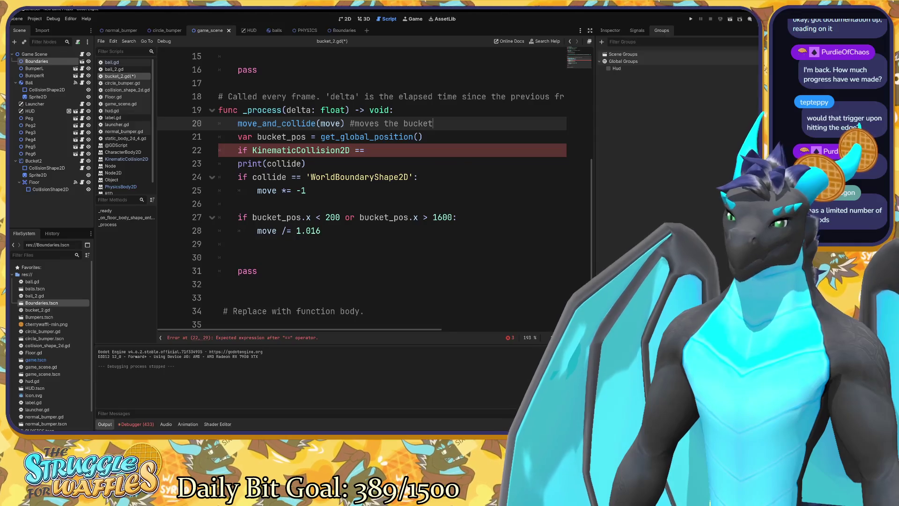
# Step: Browse the KinematicCollision2D methods list and a method description, then return to bucket_2.gd
pyautogui.click(126, 158)
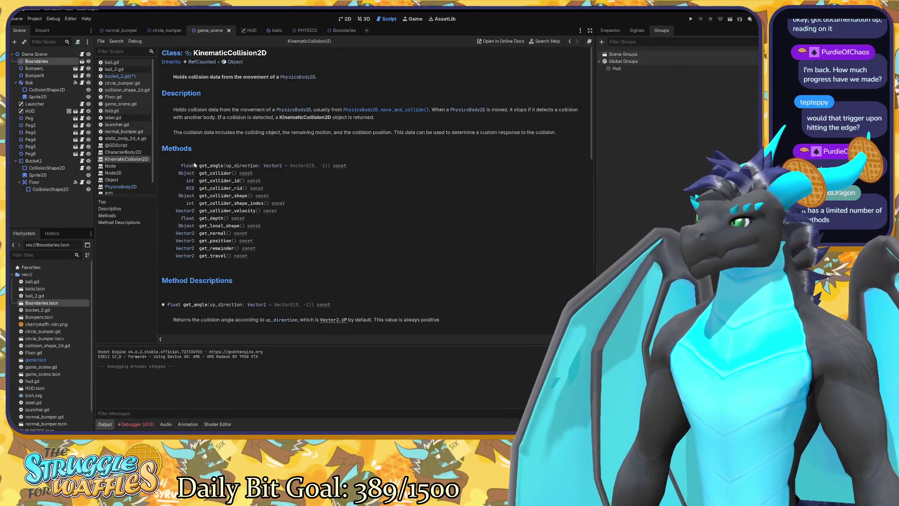
pyautogui.moveTo(264, 263)
pyautogui.mouseDown()
pyautogui.moveTo(199, 217)
pyautogui.moveTo(198, 165)
pyautogui.moveTo(181, 165)
pyautogui.mouseUp()
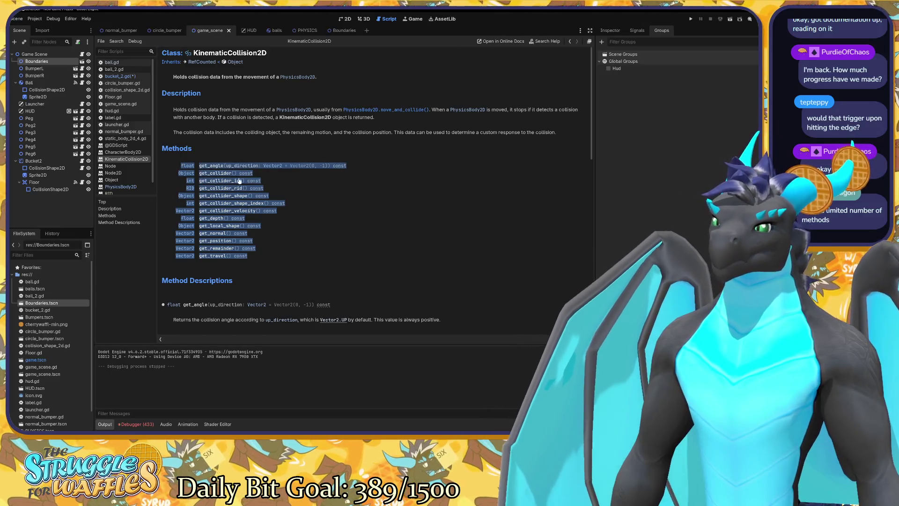
pyautogui.click(298, 240)
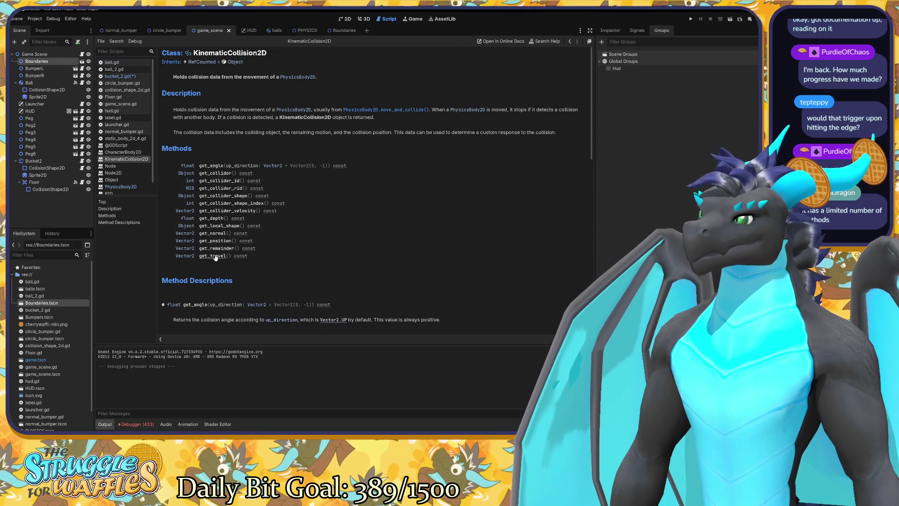
pyautogui.click(211, 228)
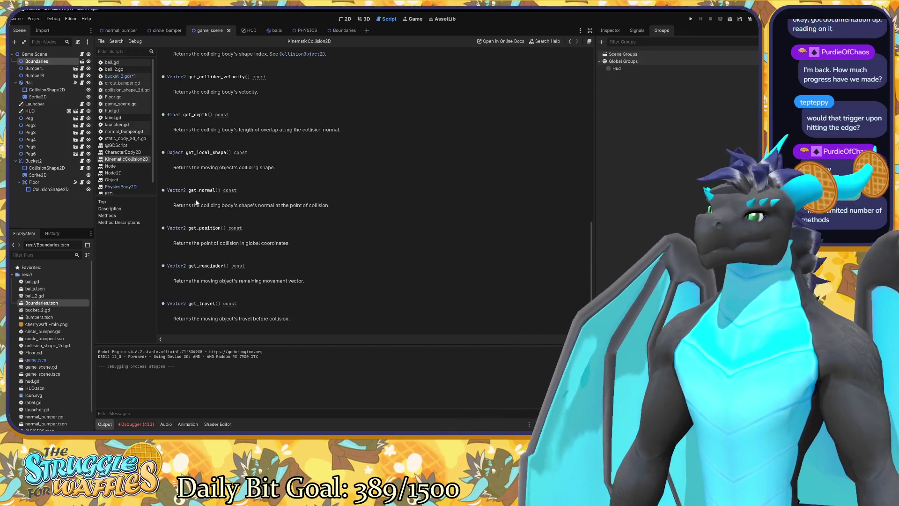
pyautogui.click(120, 78)
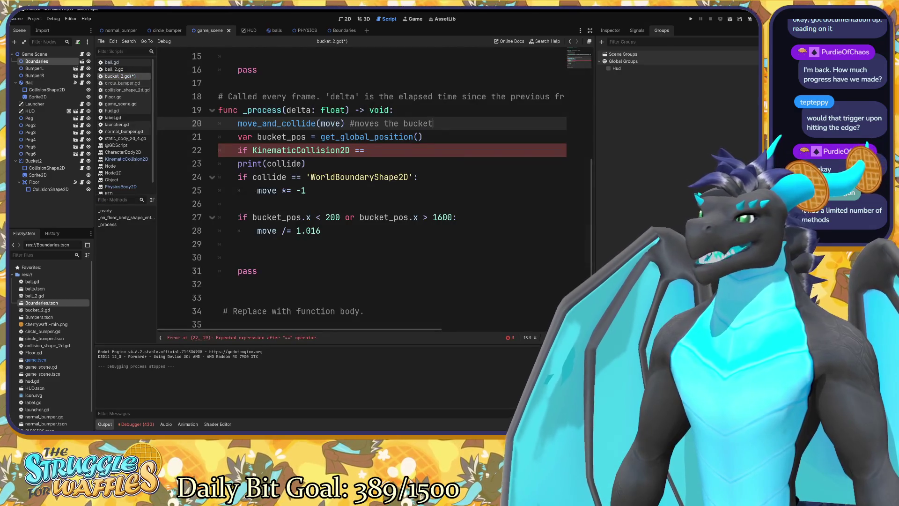
# Step: Delete the unfinished 'if KinematicCollision2D ==' condition, leaving line 22 of bucket_2.gd empty
pyautogui.click(374, 149)
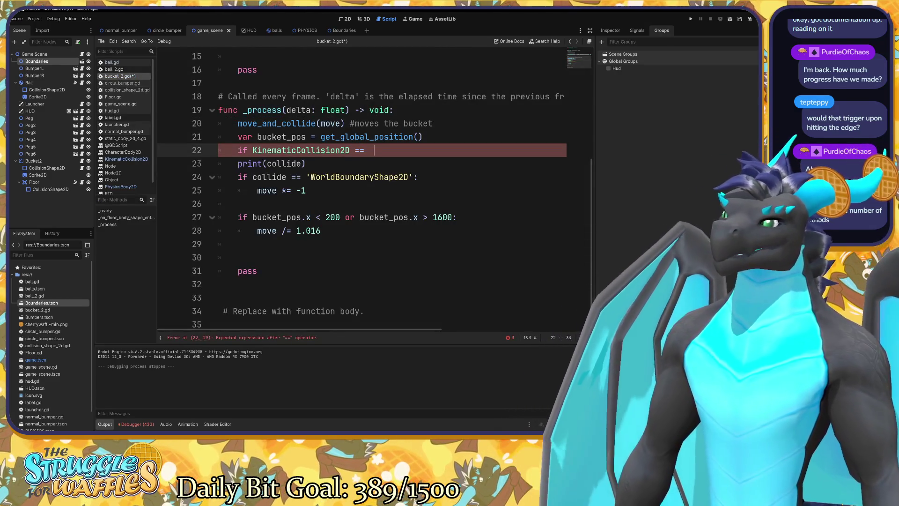
pyautogui.write('REAL')
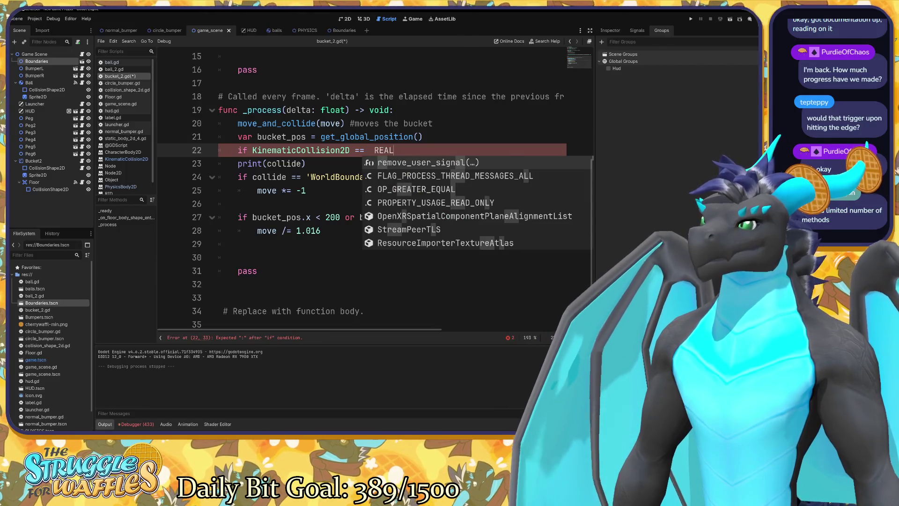
pyautogui.press('BackSpace')
pyautogui.press('BackSpace')
pyautogui.press('BackSpace')
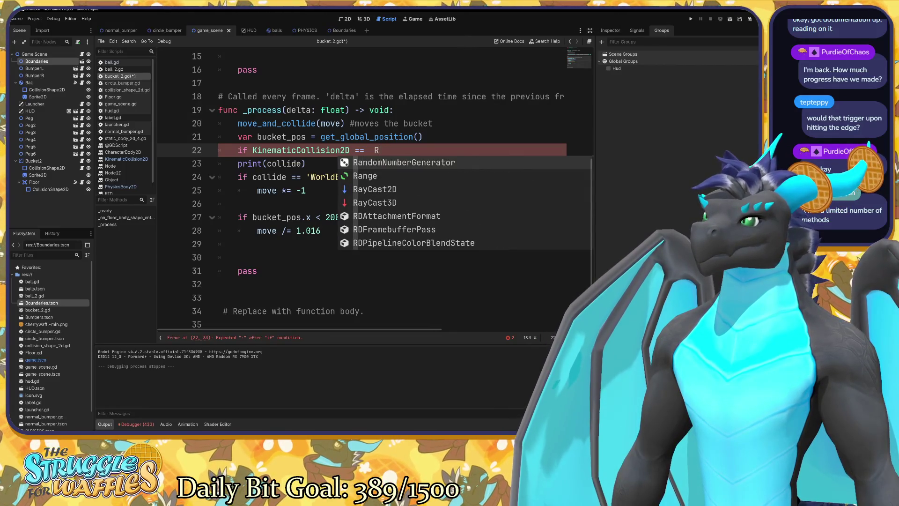
pyautogui.press('BackSpace')
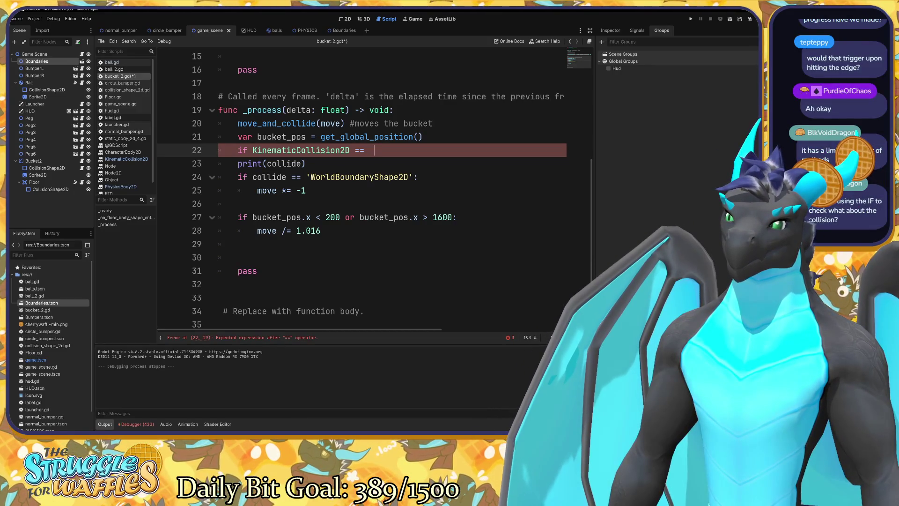
pyautogui.moveTo(374, 150); pyautogui.dragTo(238, 150)
pyautogui.press('BackSpace')
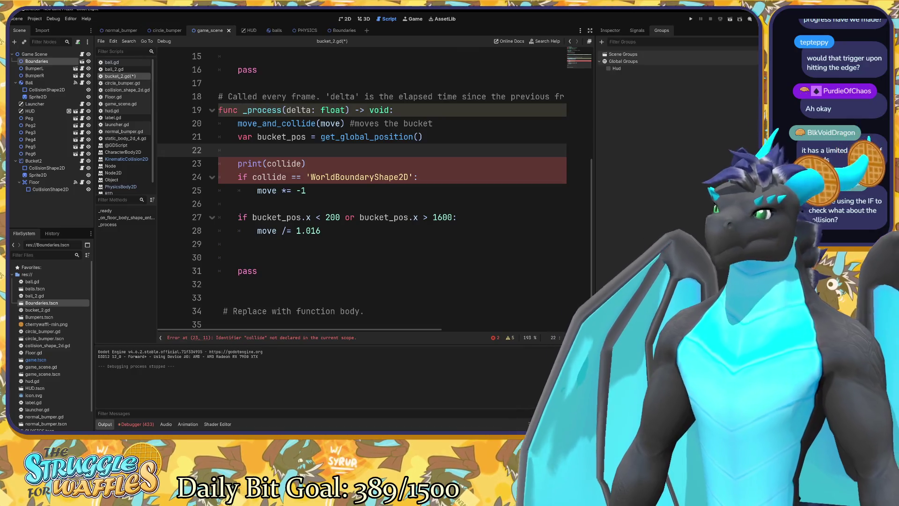
# Step: Add print(move) to the floor collision handler on line 14
pyautogui.scroll(5, 374, 188)
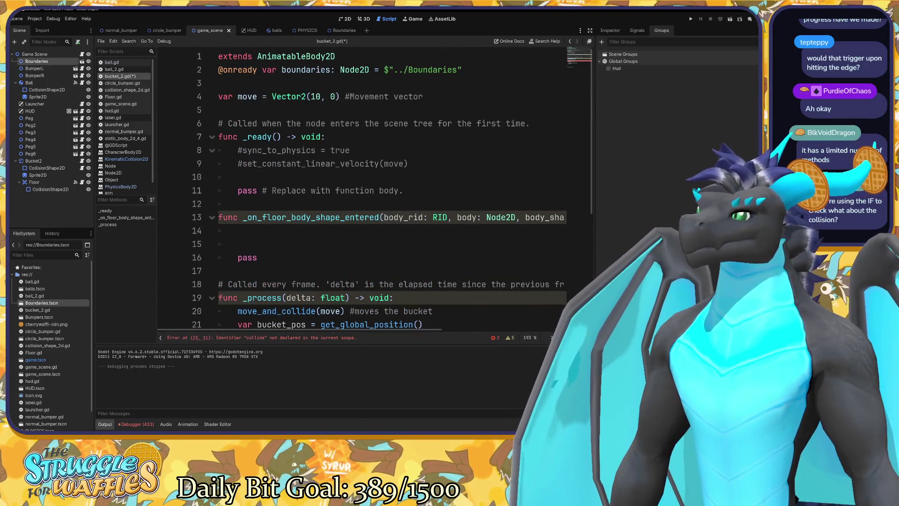
pyautogui.click(238, 230)
pyautogui.write('print')
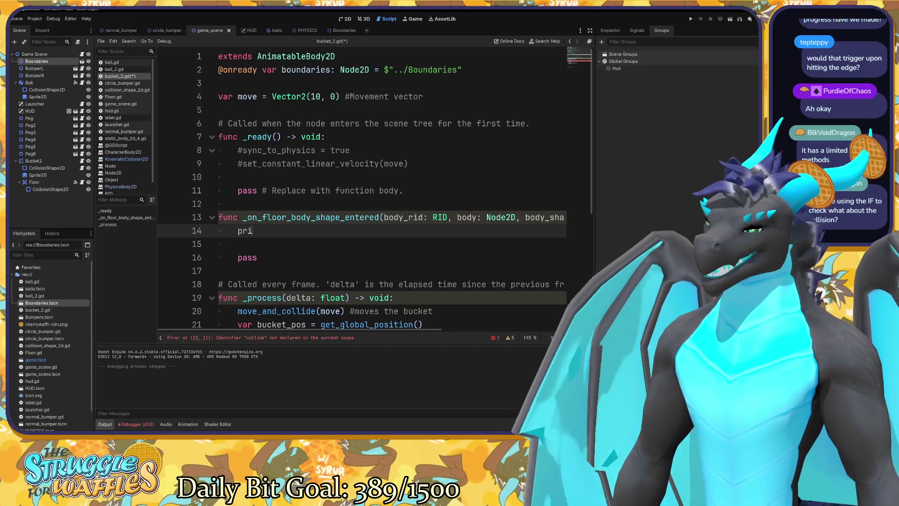
pyautogui.press('Return')
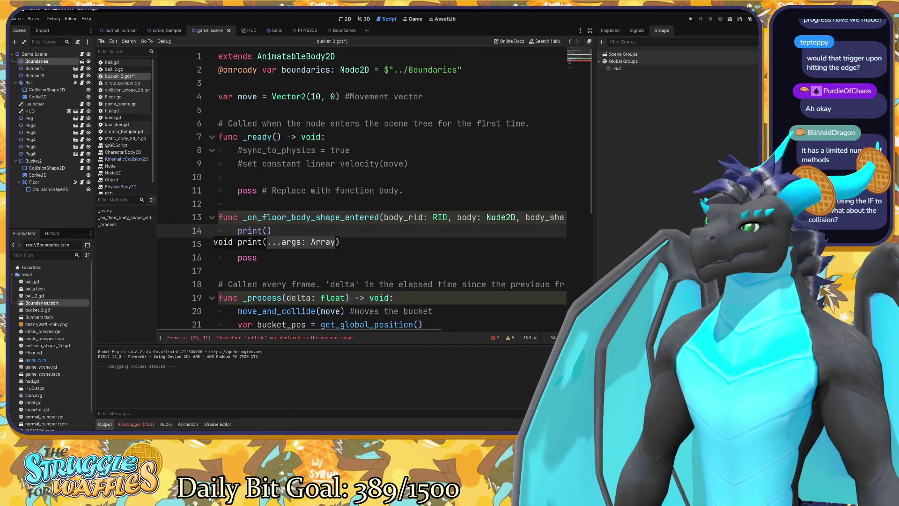
pyautogui.write('move')
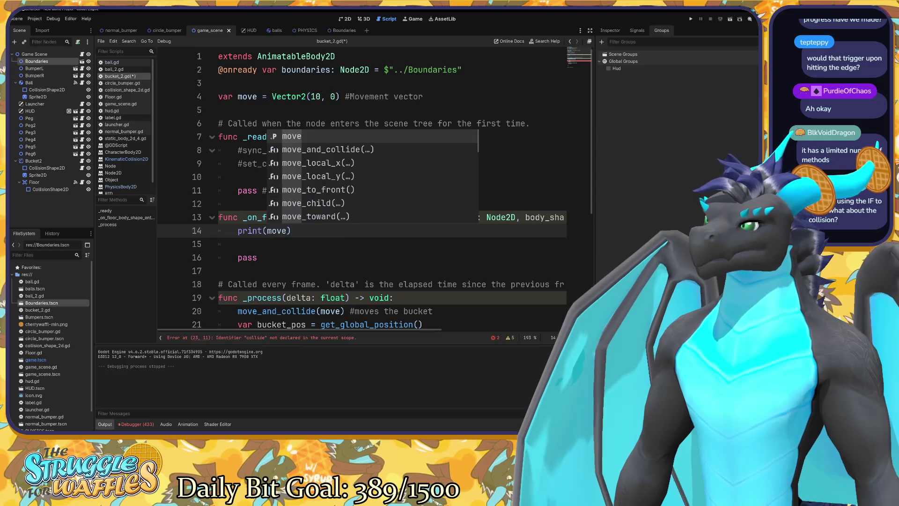
pyautogui.press('Right')
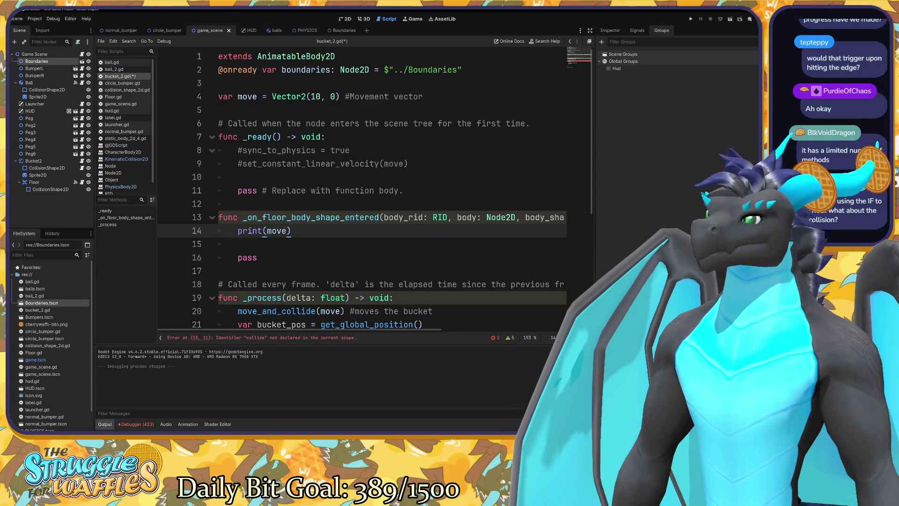
# Step: Comment out the broken collide check on lines 23–26 with Ctrl+K, then save and run
pyautogui.scroll(-5, 375, 187)
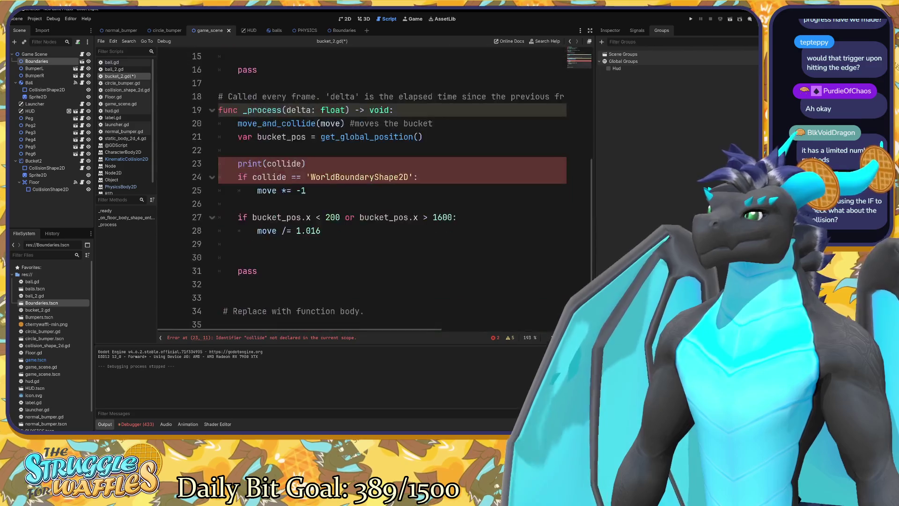
pyautogui.scroll(1, 375, 188)
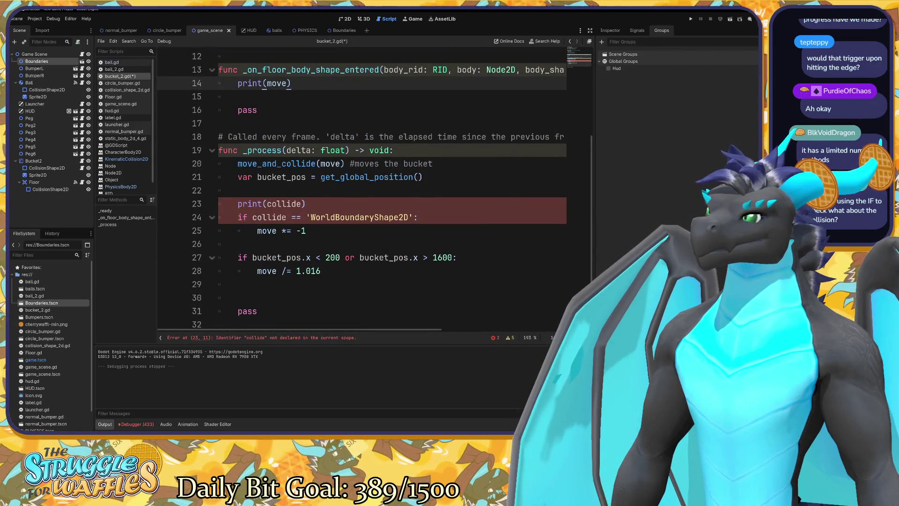
pyautogui.moveTo(238, 243)
pyautogui.mouseDown()
pyautogui.moveTo(238, 177)
pyautogui.moveTo(238, 204)
pyautogui.mouseUp()
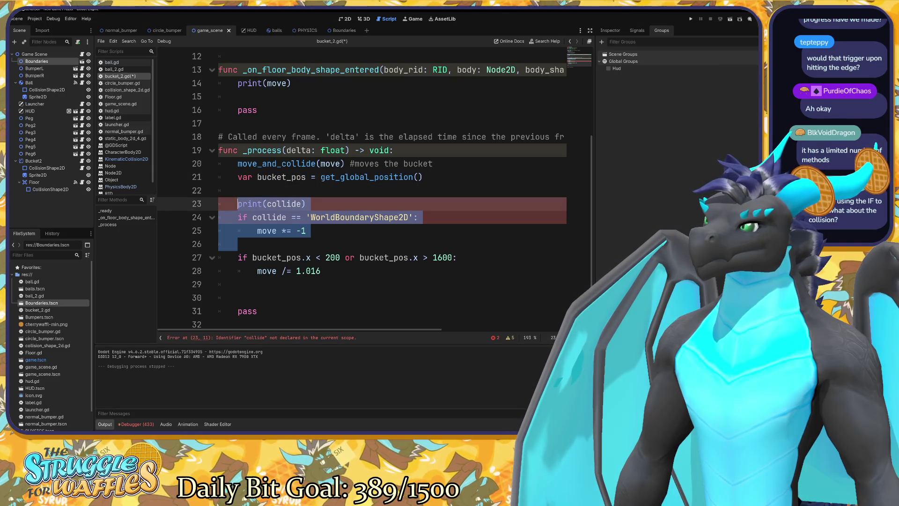
pyautogui.hotkey('ctrl', 'k')
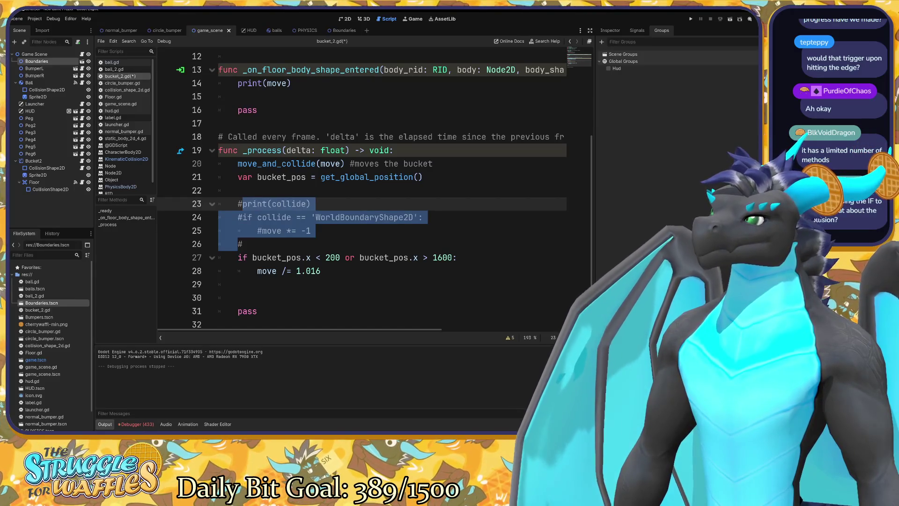
pyautogui.press('F5')
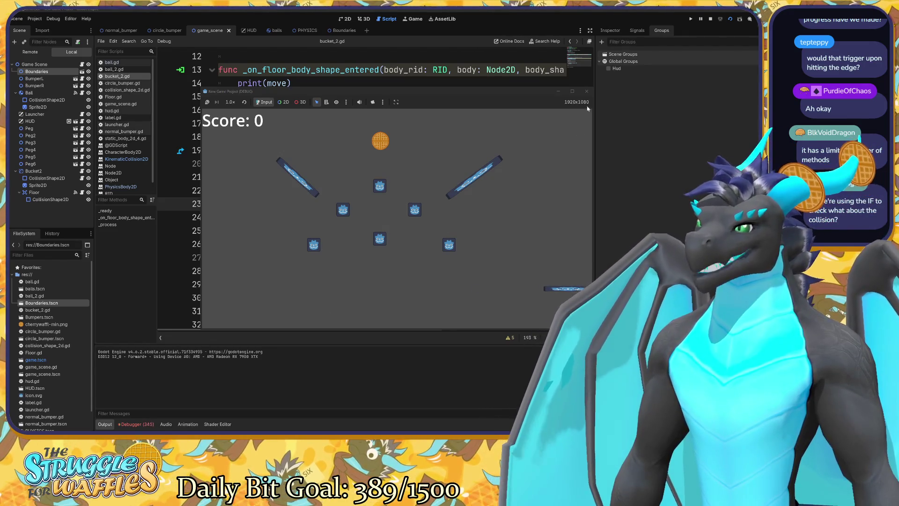
# Step: Stop the running game and put the caret on empty line 15 of the script
pyautogui.click(587, 91)
pyautogui.scroll(4, 374, 187)
pyautogui.click(238, 177)
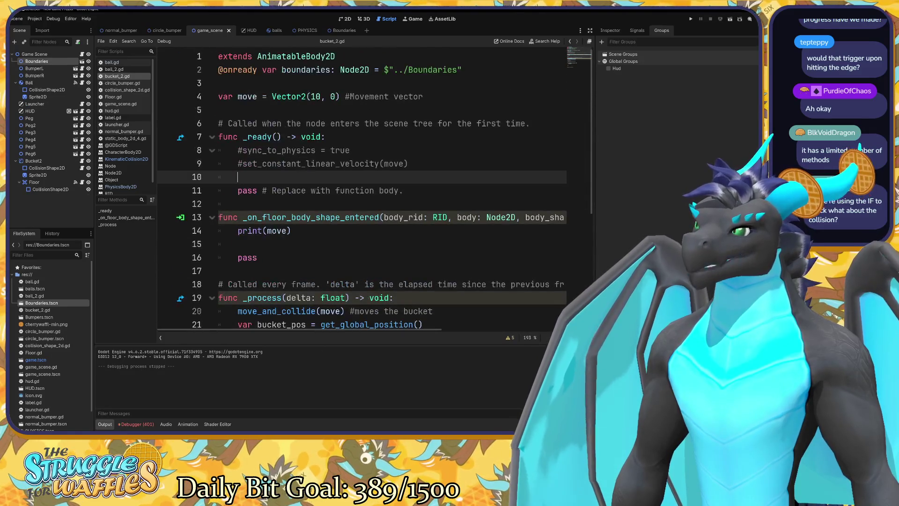
pyautogui.click(237, 243)
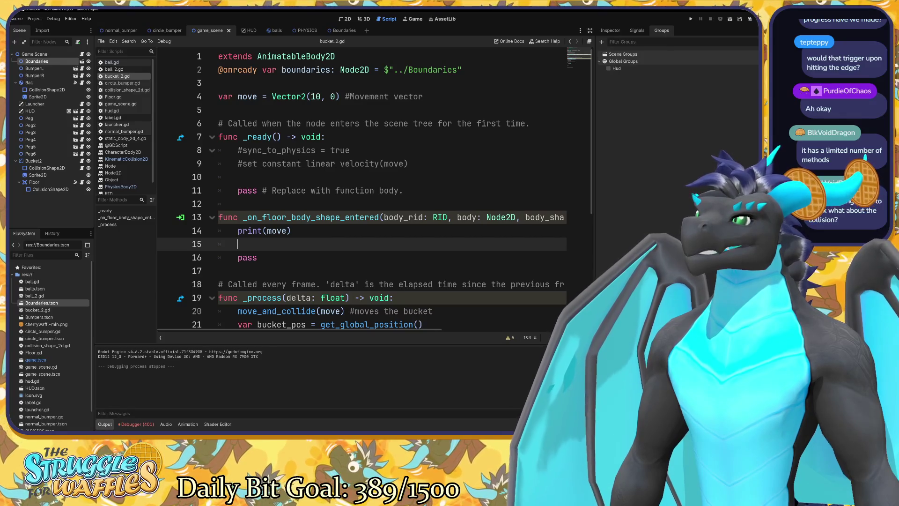
pyautogui.hscroll(5, 361, 332)
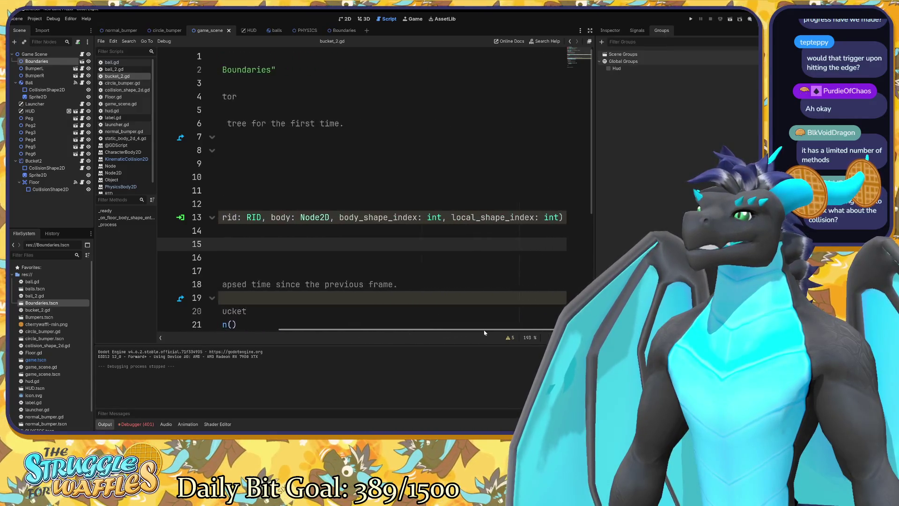
pyautogui.hscroll(-5, 381, 333)
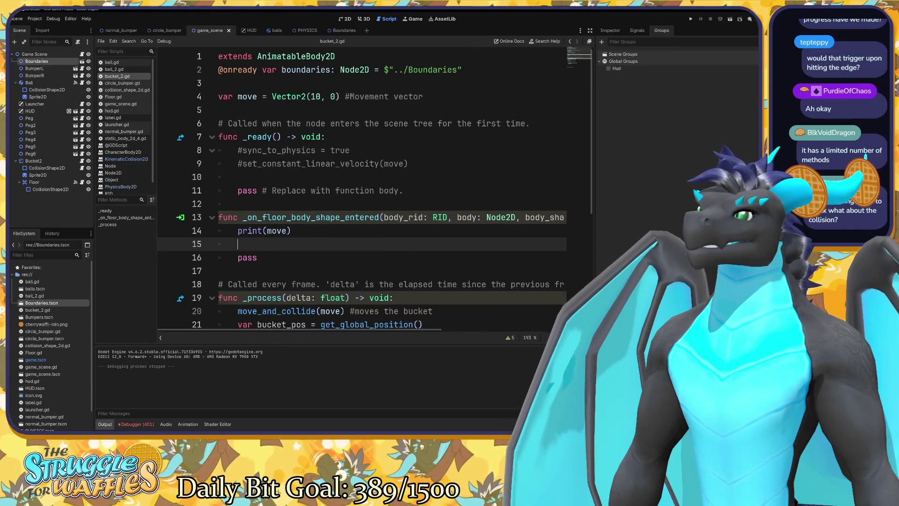
# Step: Bring up the KinematicCollision2D class reference from the script list
pyautogui.moveTo(330, 311)
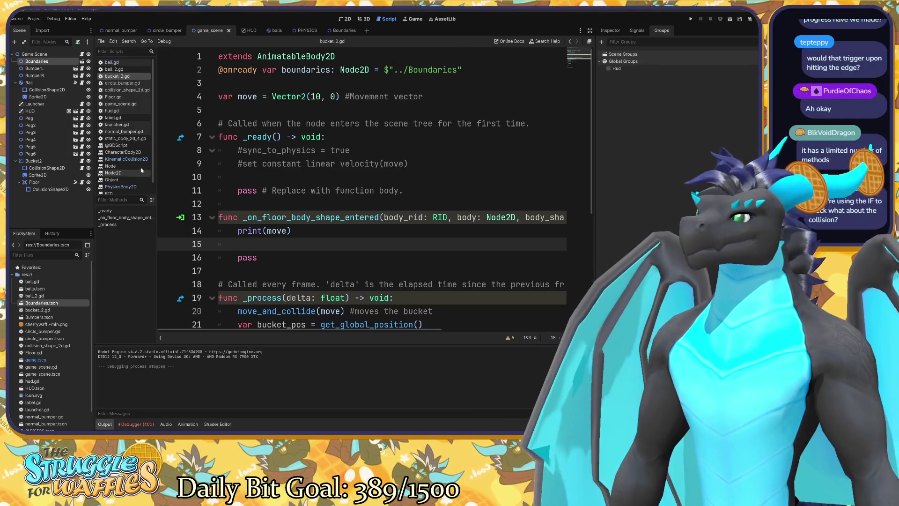
pyautogui.click(125, 159)
pyautogui.scroll(3, 301, 132)
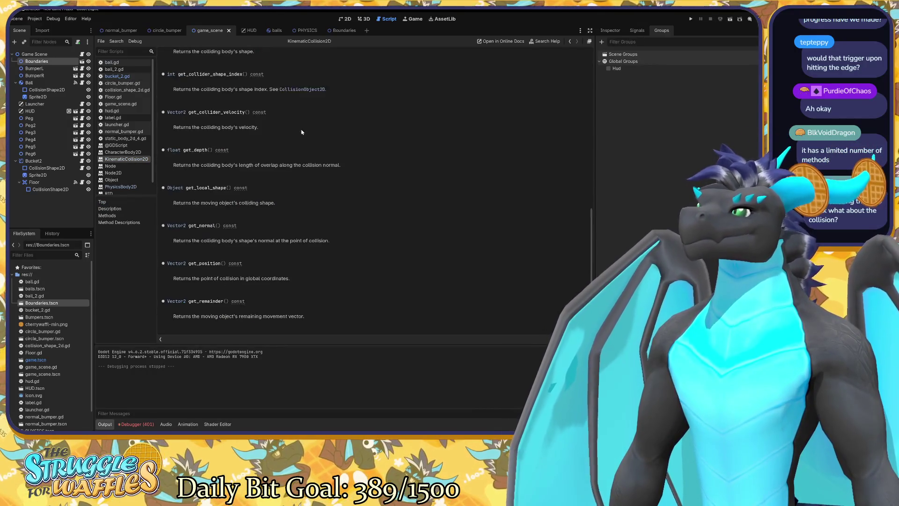
# Step: Scroll to the top of the KinematicCollision2D method list, then switch to the 2D scene view
pyautogui.scroll(10, 301, 131)
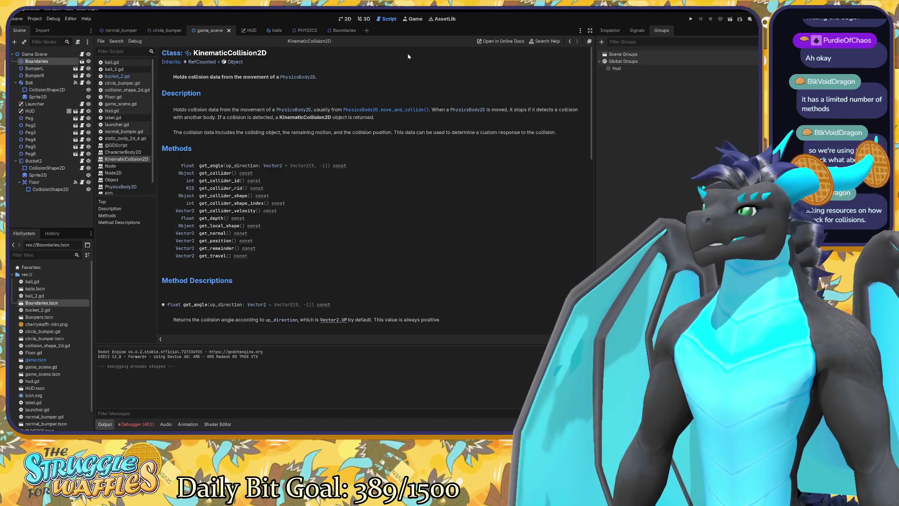
pyautogui.click(346, 19)
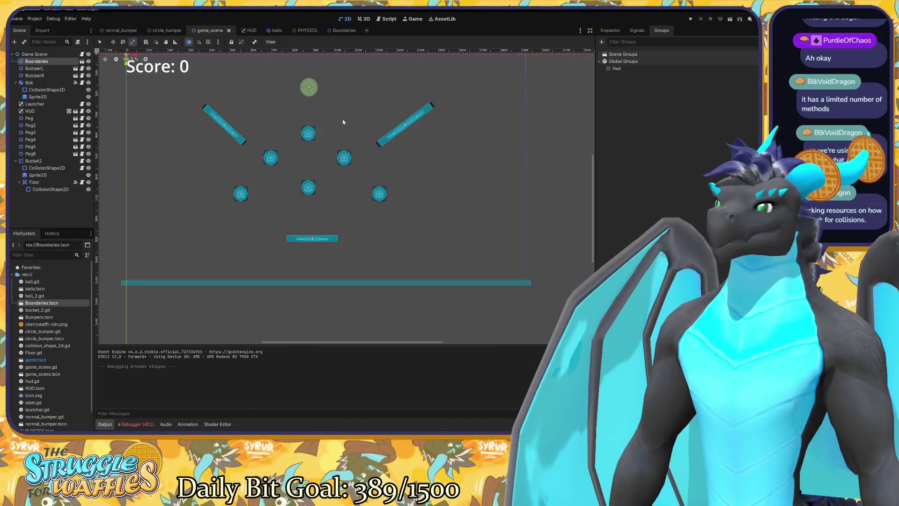
pyautogui.click(59, 189)
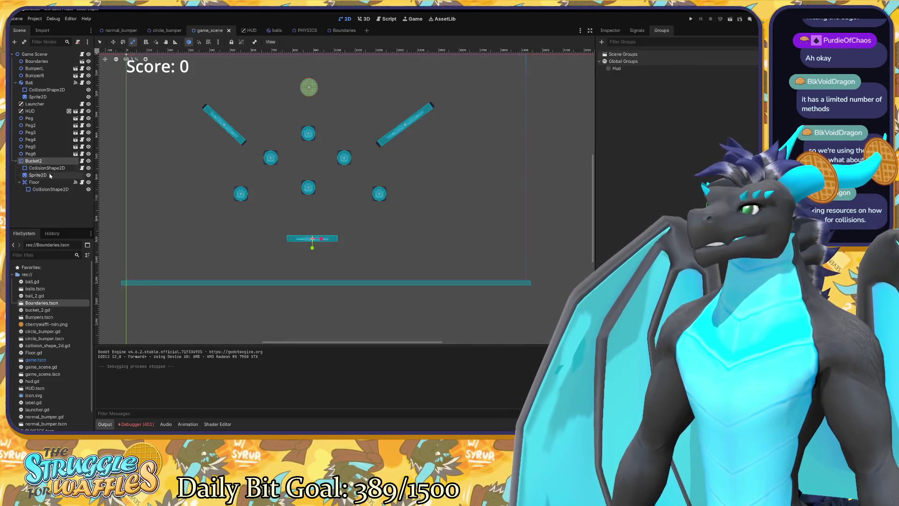
pyautogui.click(49, 183)
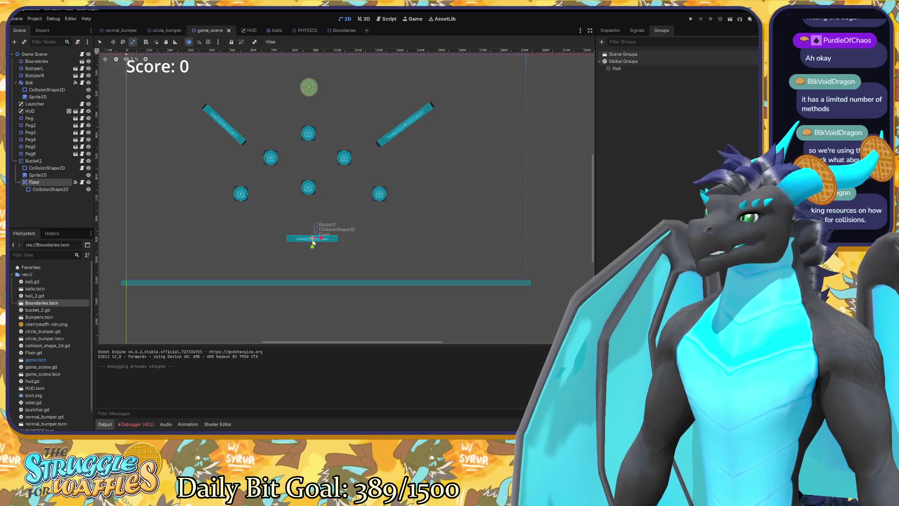
pyautogui.scroll(2, 313, 242)
pyautogui.scroll(13, 313, 242)
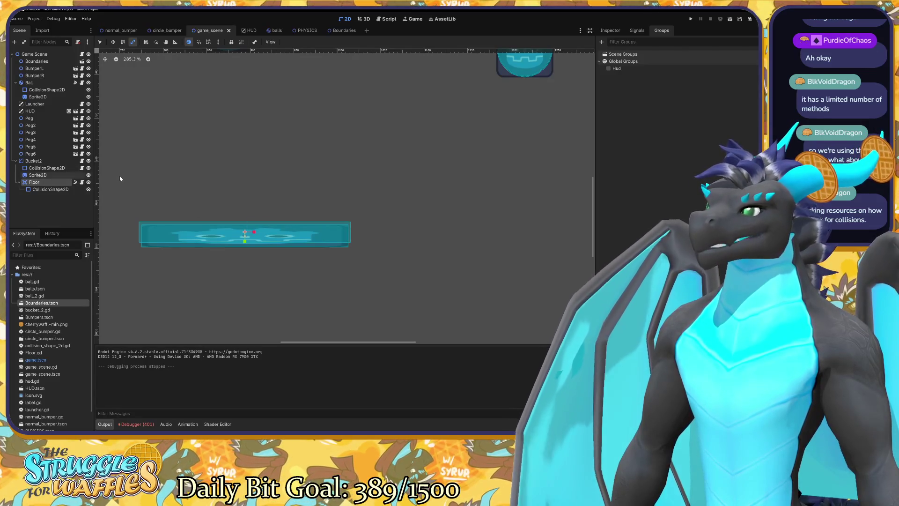
pyautogui.click(637, 30)
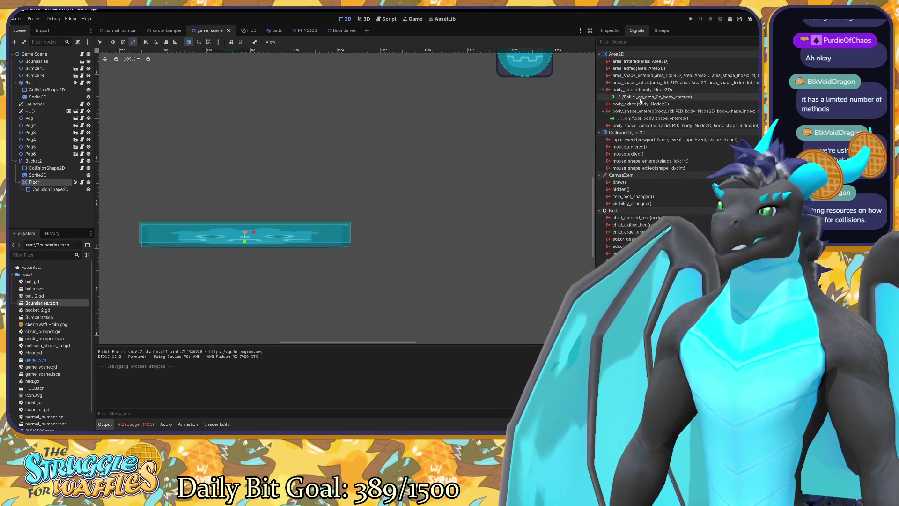
pyautogui.moveTo(640, 111)
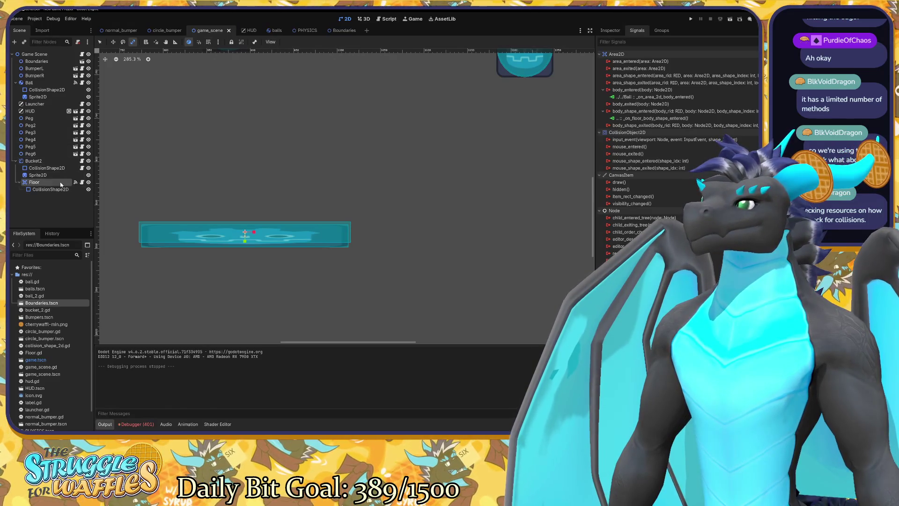
pyautogui.scroll(-1, 310, 233)
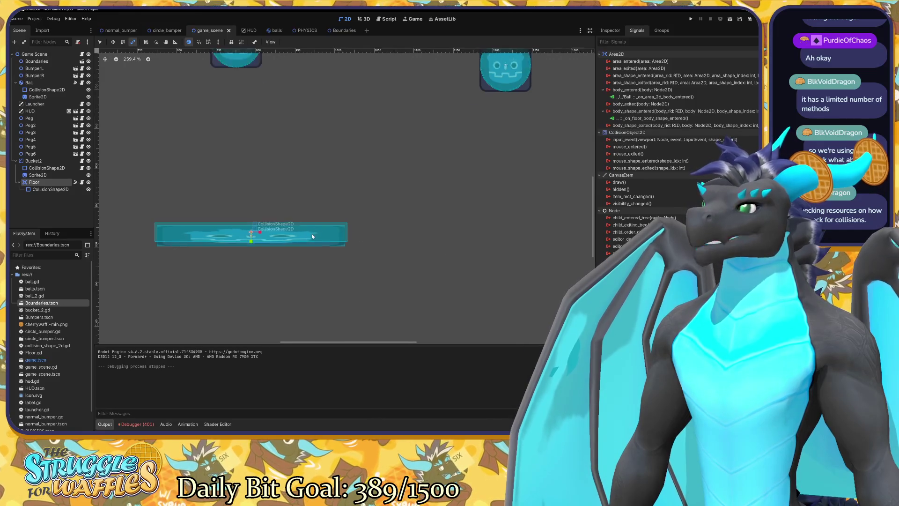
pyautogui.scroll(-3, 313, 236)
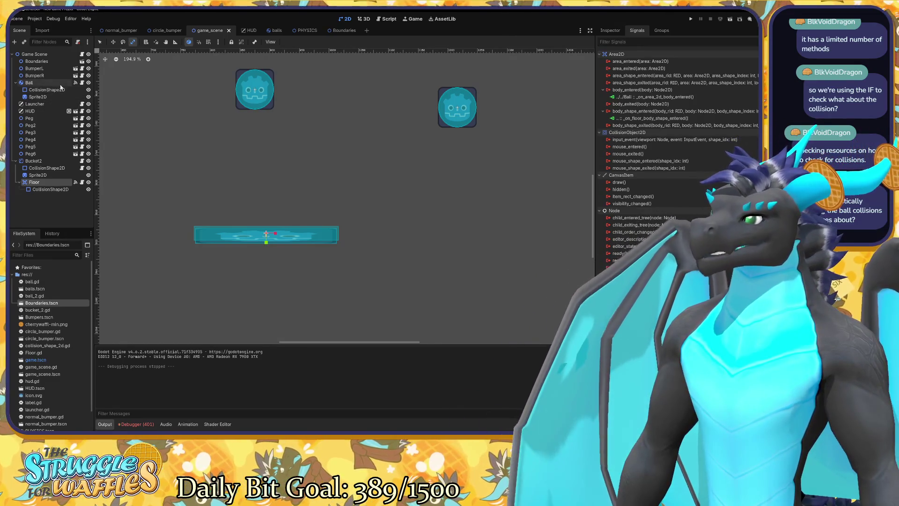
pyautogui.click(75, 82)
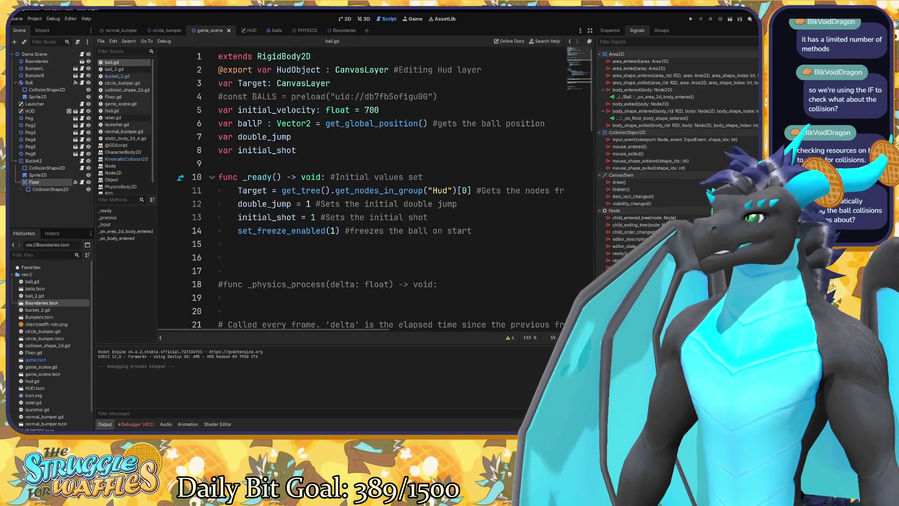
# Step: Browse ball.gd from the floor-bounce handler to the _on_body_entered function
pyautogui.scroll(-1, 370, 187)
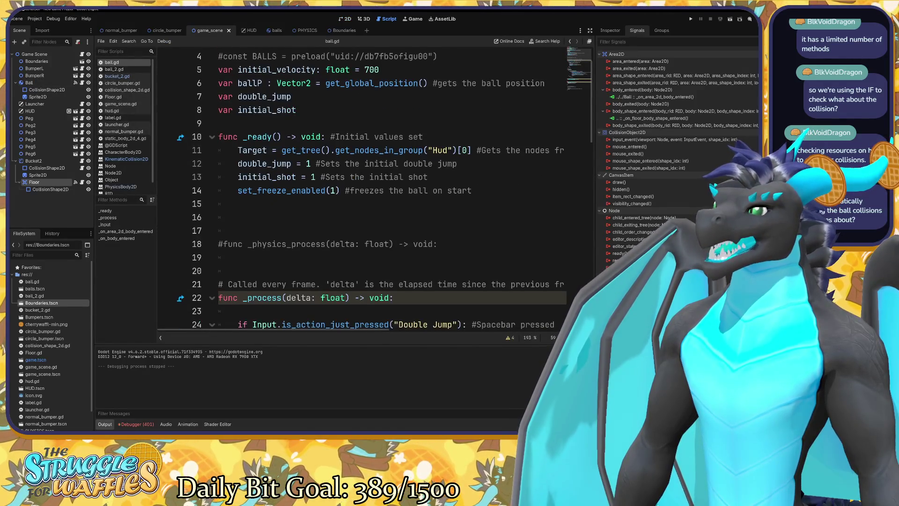
pyautogui.scroll(-15, 369, 188)
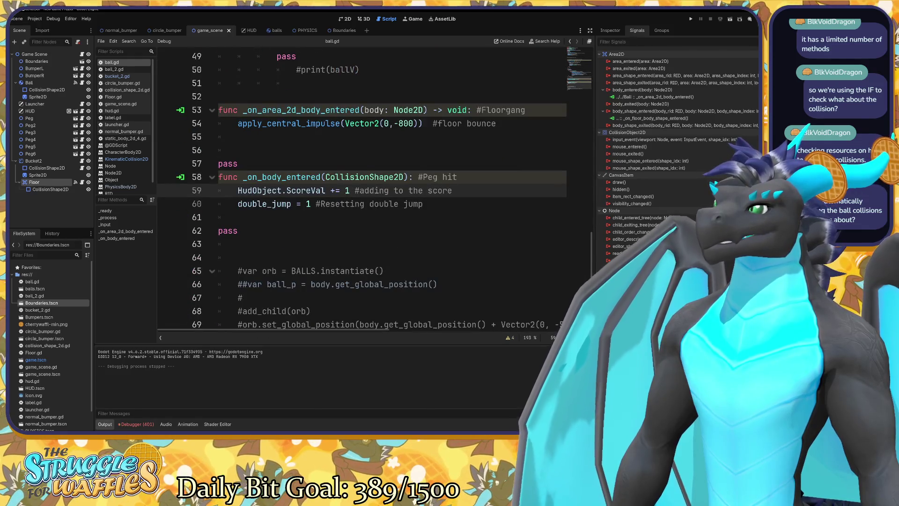
pyautogui.click(359, 109)
pyautogui.scroll(1, 359, 141)
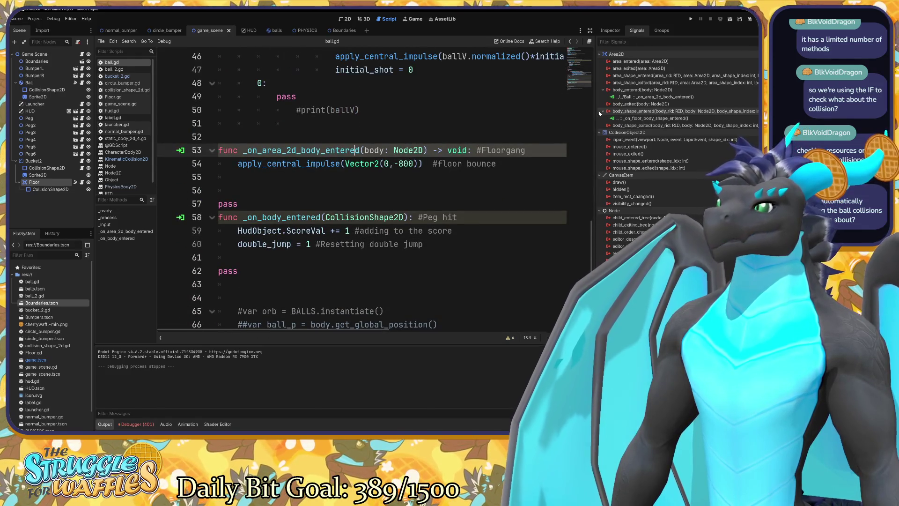
pyautogui.moveTo(316, 163)
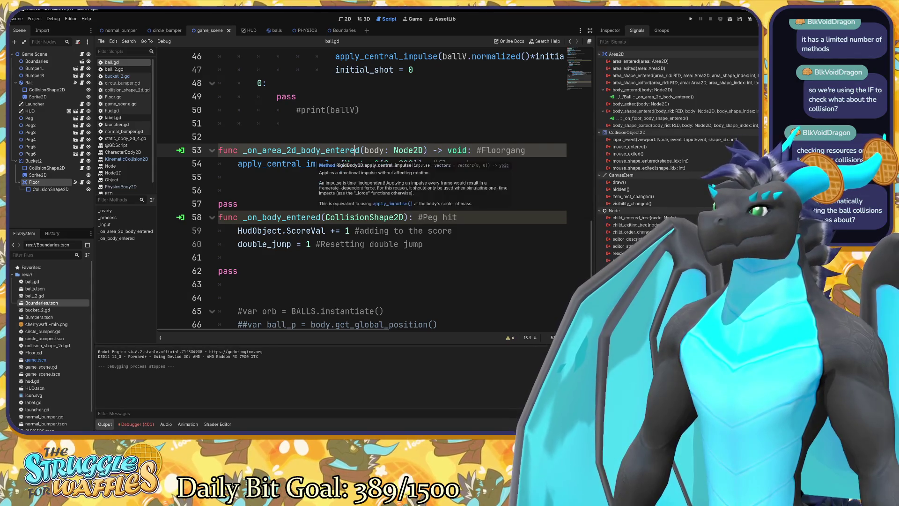
pyautogui.click(281, 216)
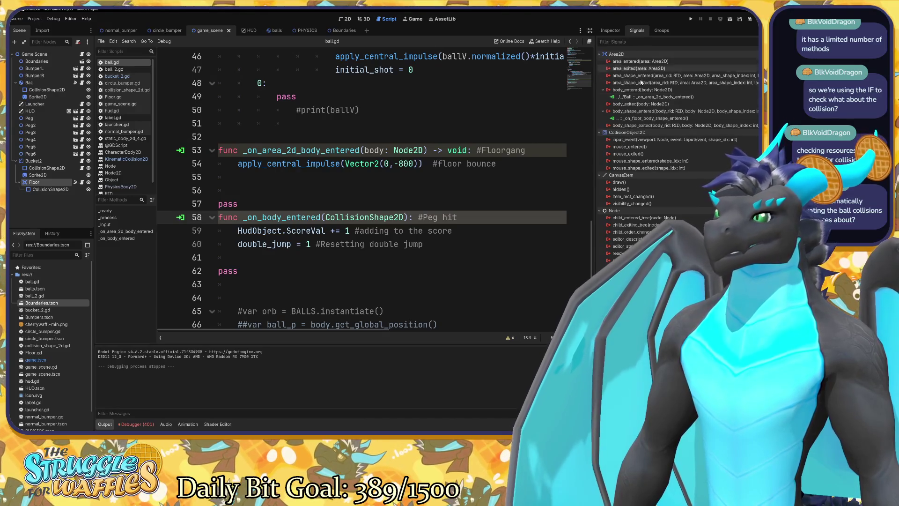
# Step: Select the Ball node and list the signals connected to _on_body_entered
pyautogui.moveTo(625, 89)
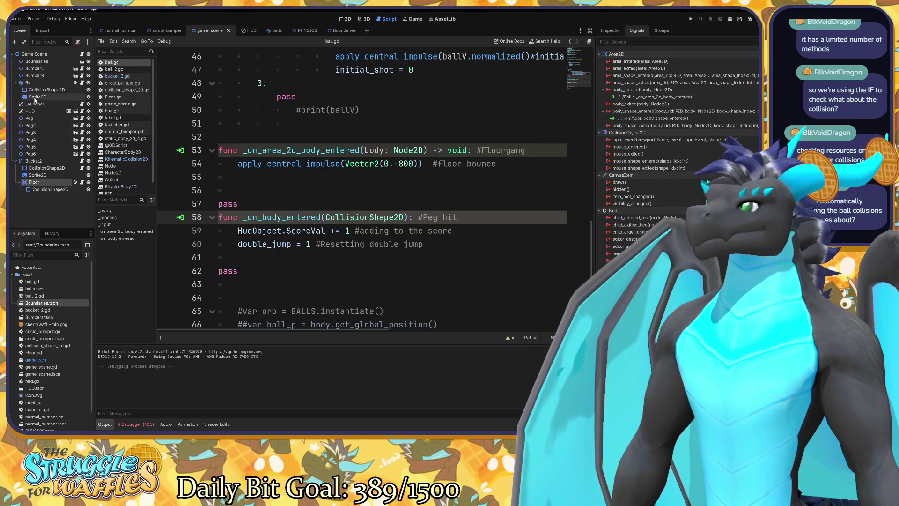
pyautogui.click(31, 84)
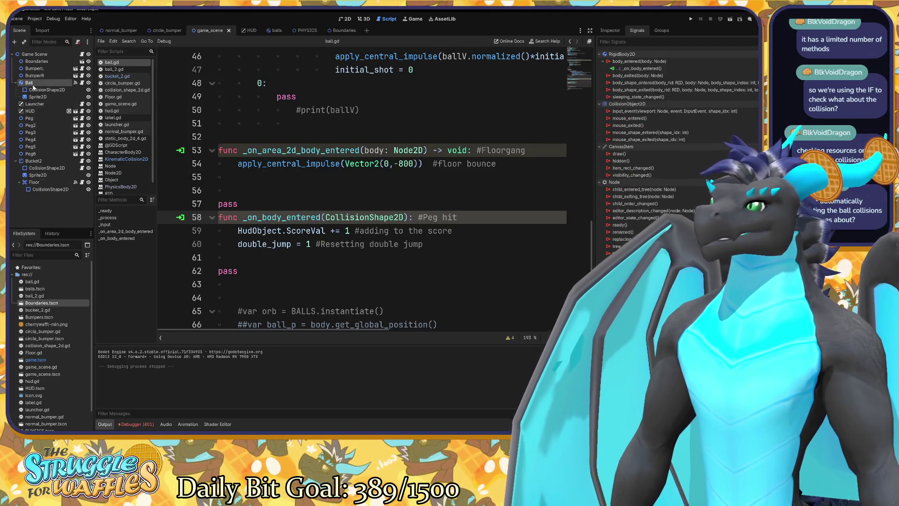
pyautogui.click(631, 68)
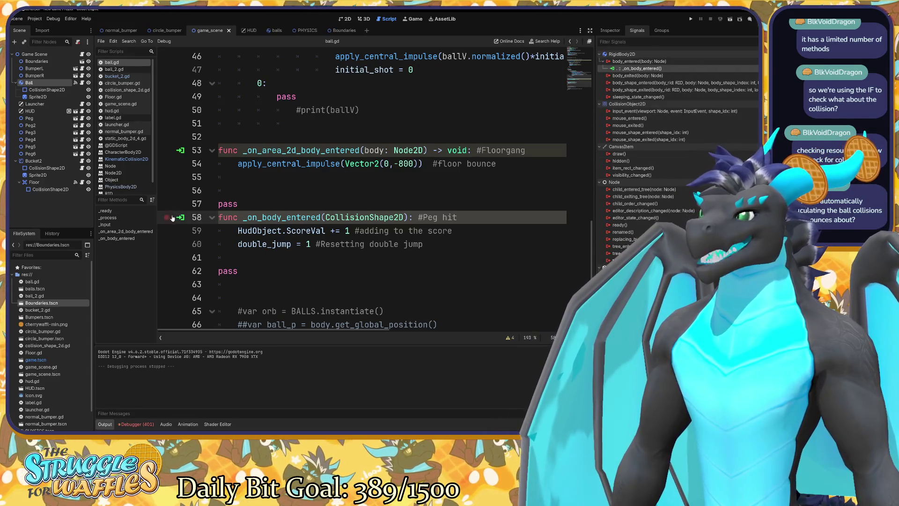
pyautogui.click(180, 217)
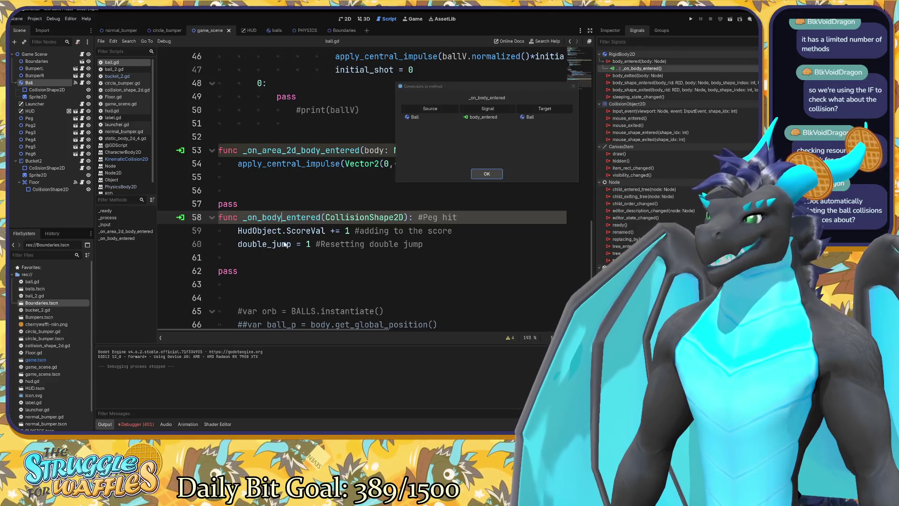
# Step: Dismiss the connections window and compare the signals of Ball and Bucket2 in the Scene dock
pyautogui.click(494, 176)
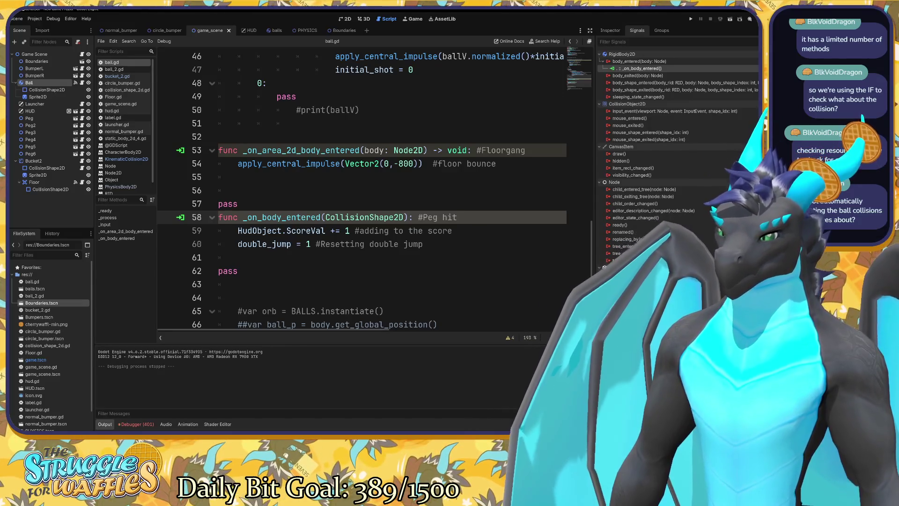
pyautogui.click(52, 162)
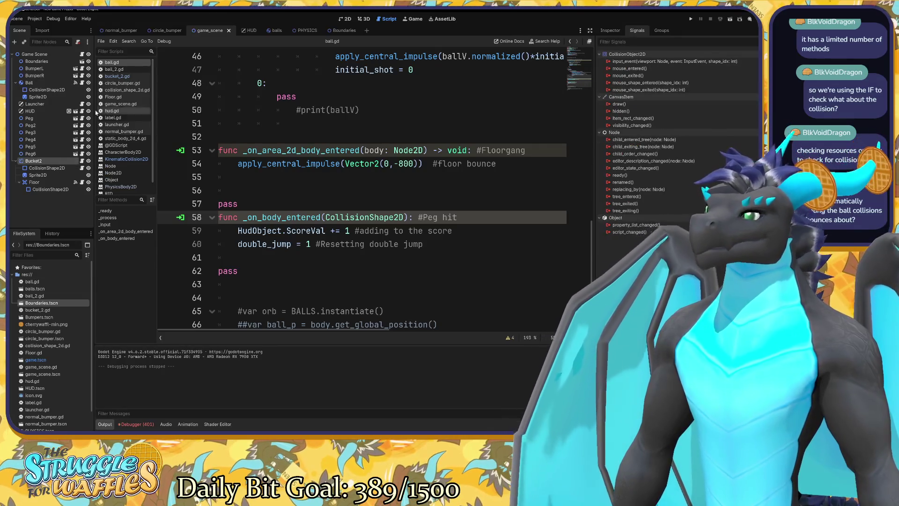
pyautogui.click(46, 85)
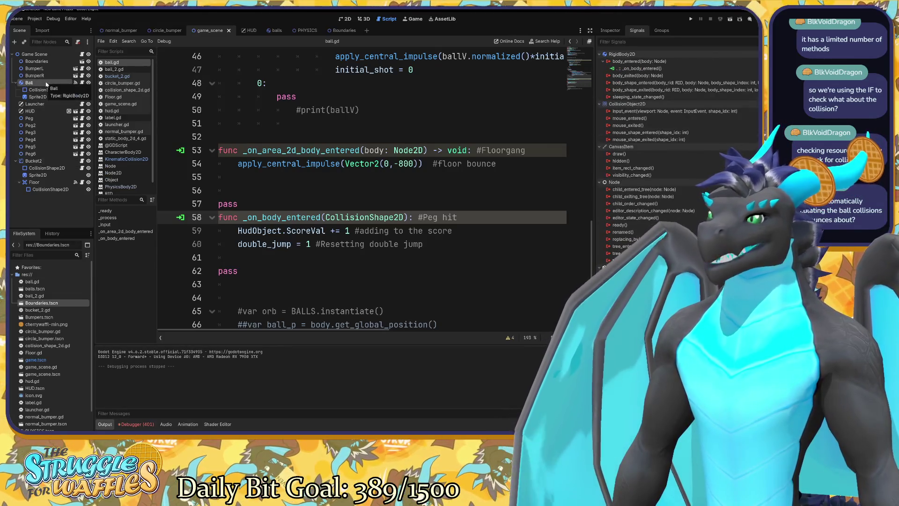
pyautogui.click(35, 160)
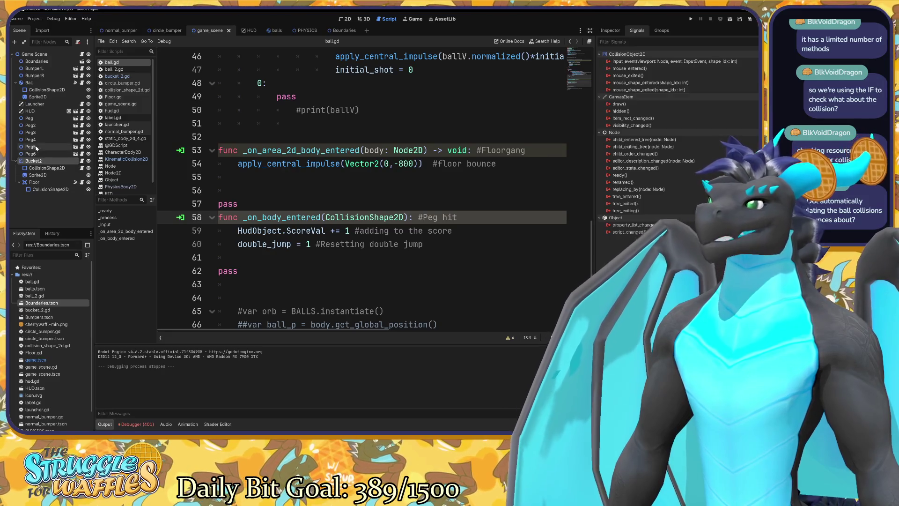
pyautogui.click(35, 83)
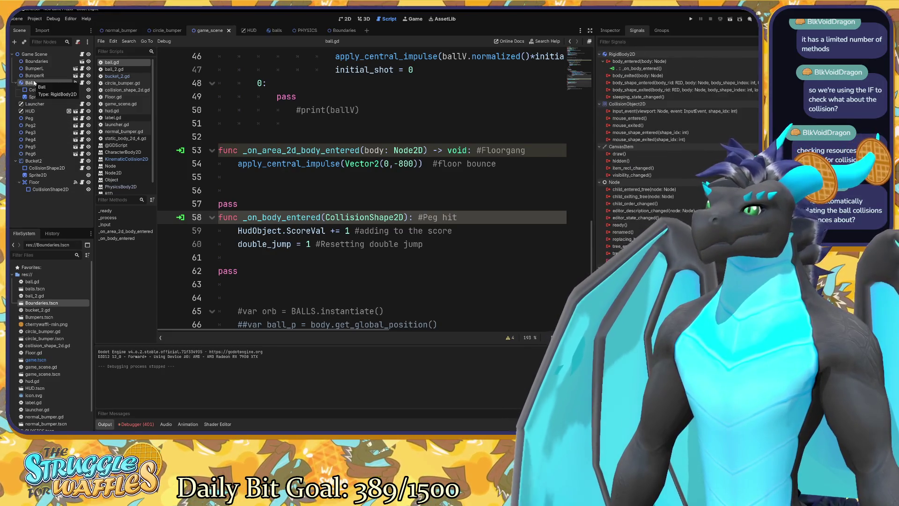
pyautogui.click(46, 161)
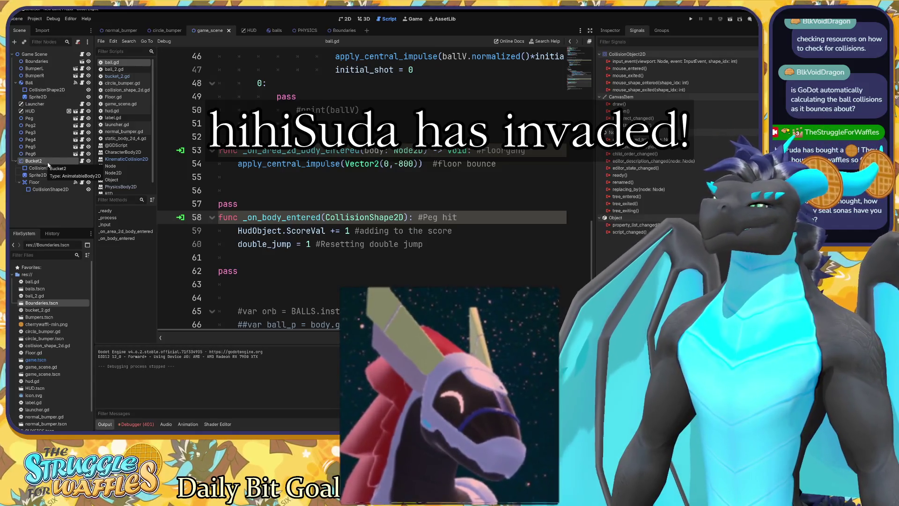
# Step: Check the Floor and Bucket2 nodes' signals, then switch back to the 2D scene view
pyautogui.scroll(4, 361, 187)
pyautogui.scroll(-6, 360, 187)
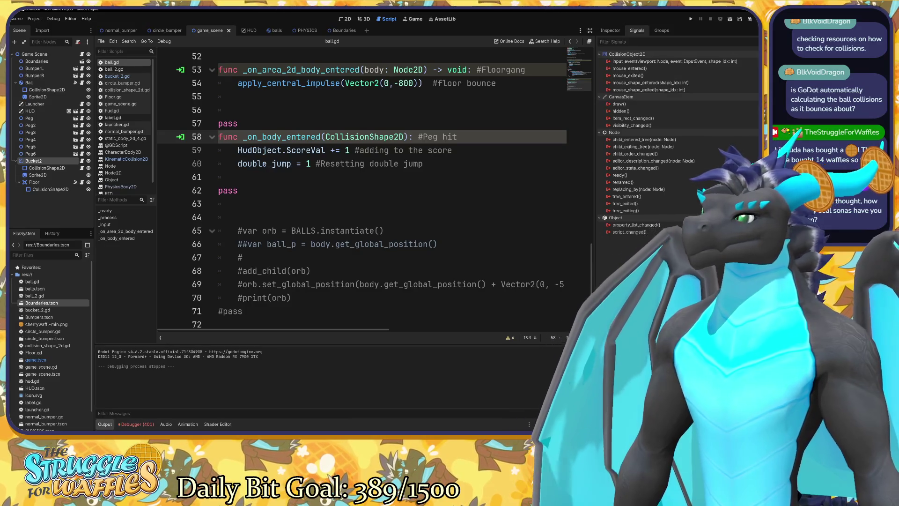
pyautogui.click(44, 182)
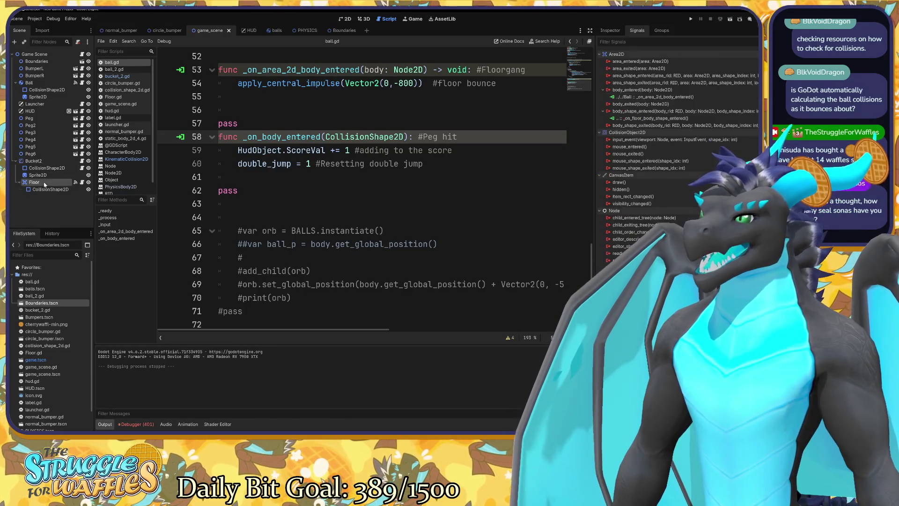
pyautogui.click(43, 161)
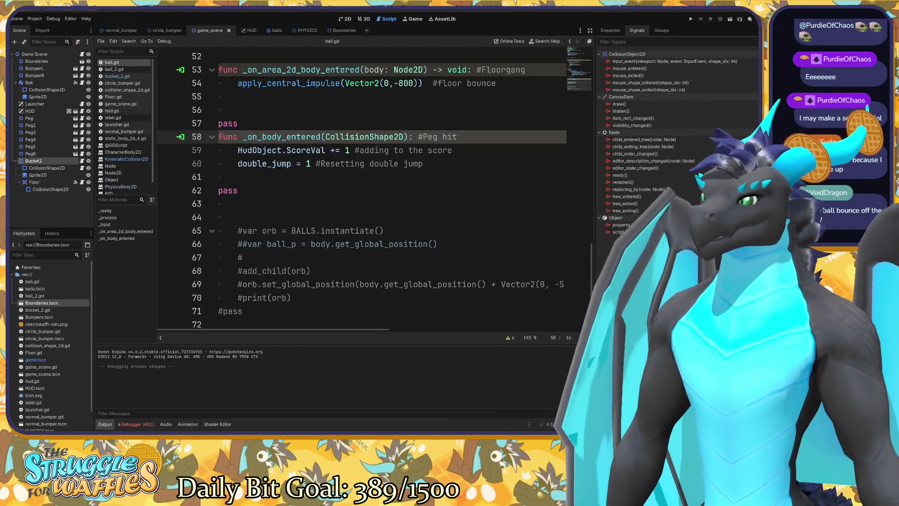
pyautogui.click(347, 19)
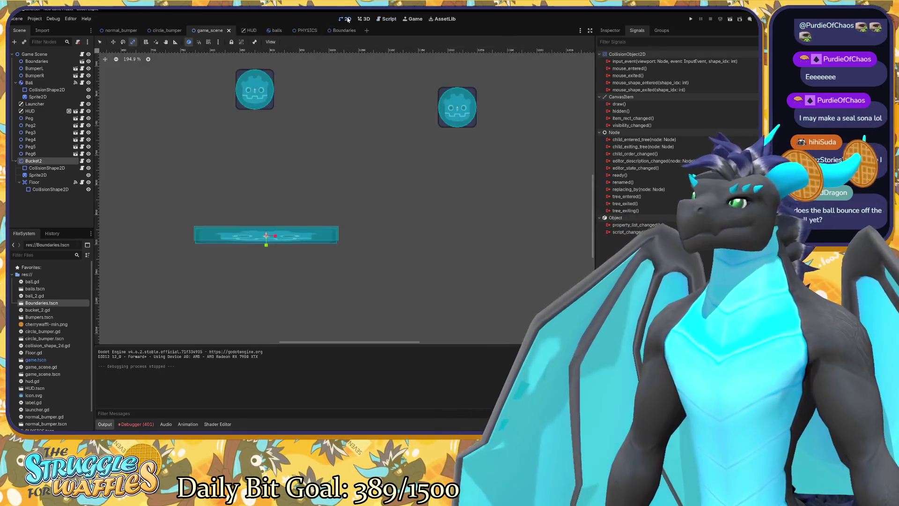
# Step: Frame the whole playfield, run the game, launch the ball into the pegs, then stop it
pyautogui.scroll(-6, 451, 176)
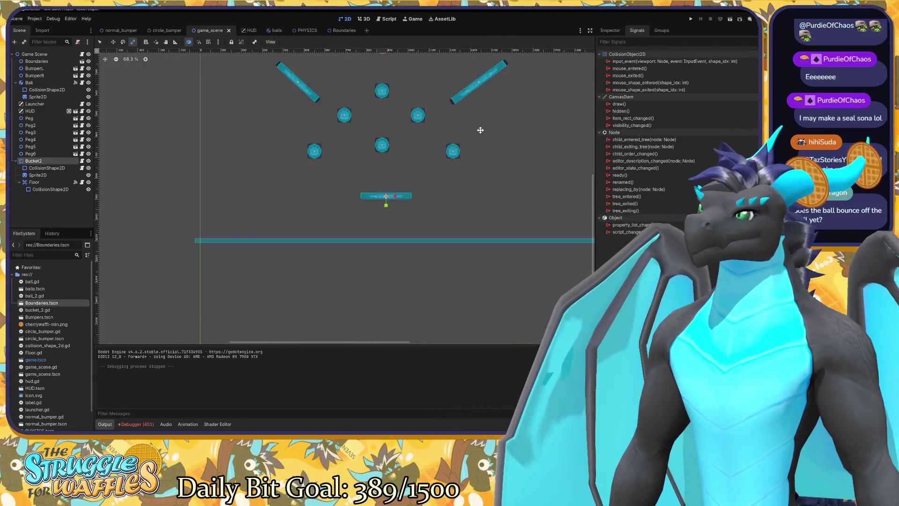
pyautogui.moveTo(454, 234); pyautogui.dragTo(426, 200)
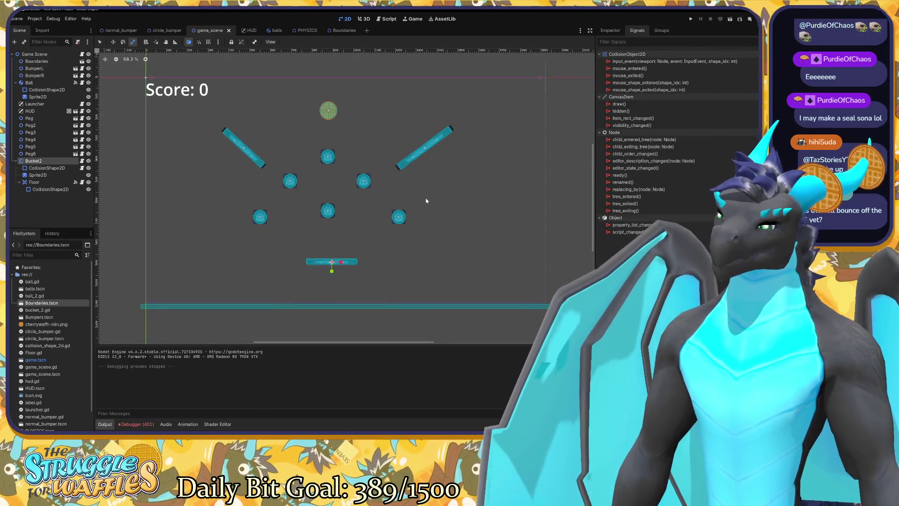
pyautogui.press('F5')
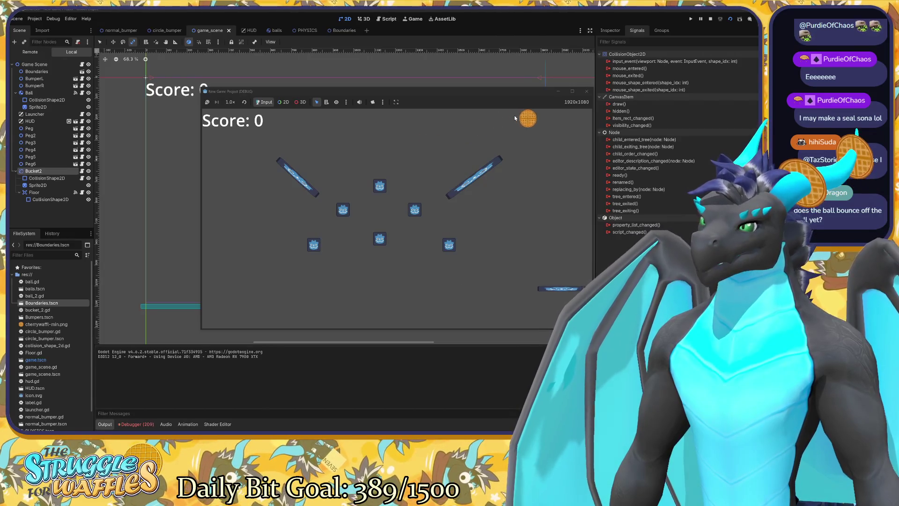
pyautogui.click(514, 115)
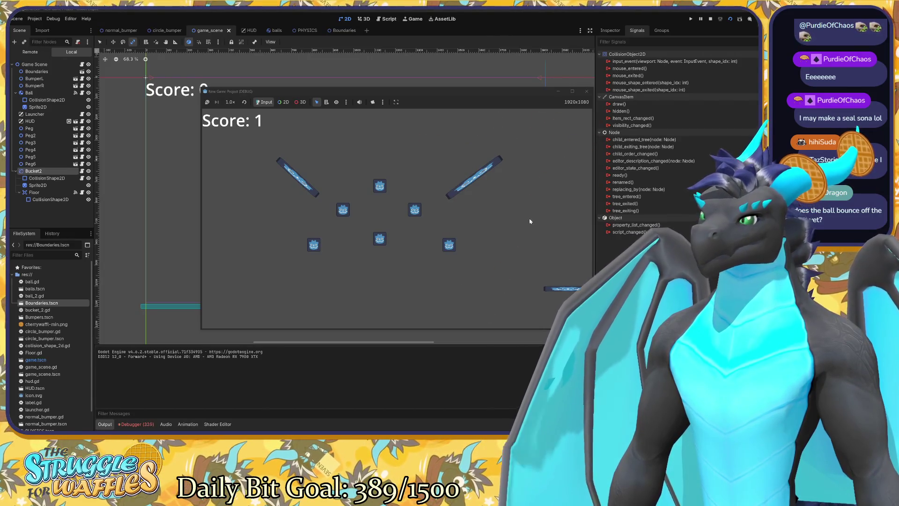
pyautogui.click(587, 91)
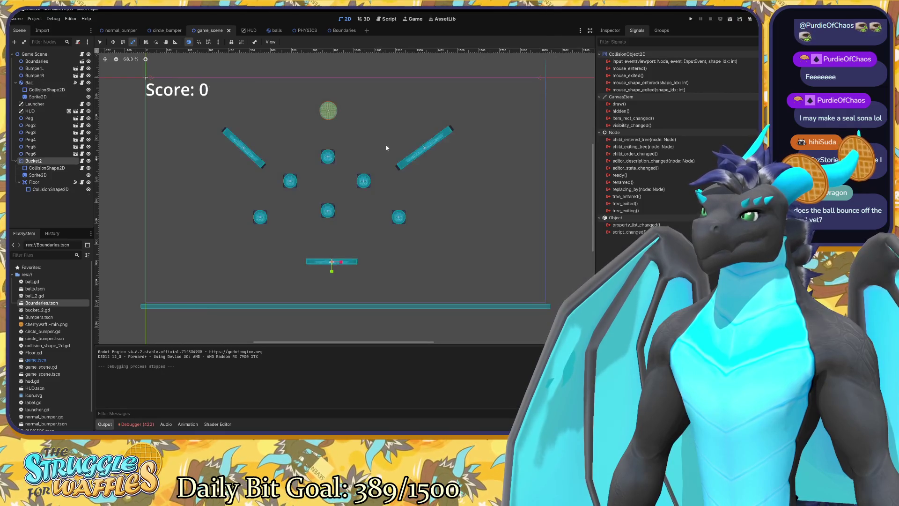
# Step: Do two more test runs of the ball launch, stopping the game each time
pyautogui.press('F5')
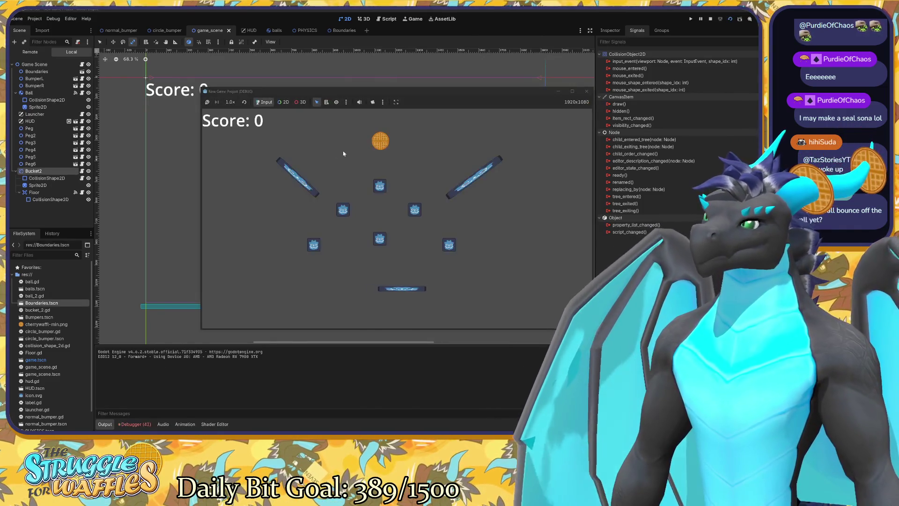
pyautogui.click(263, 134)
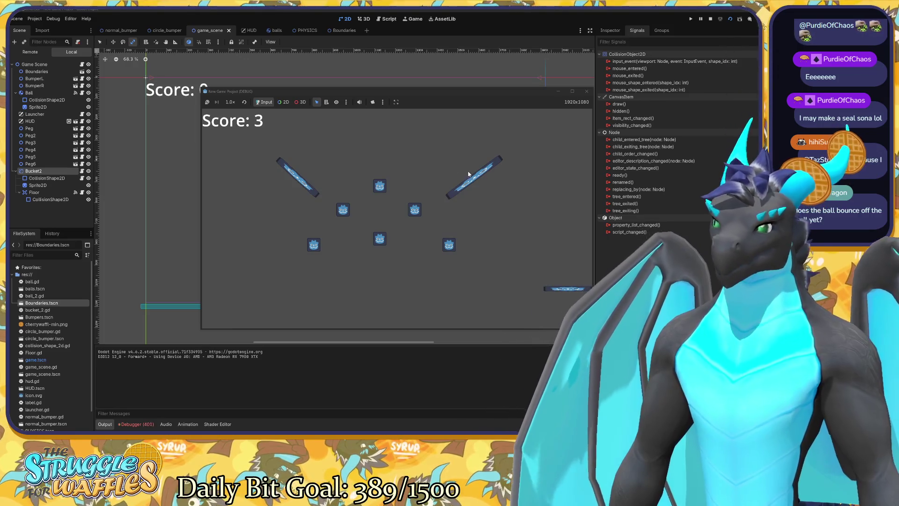
pyautogui.click(586, 91)
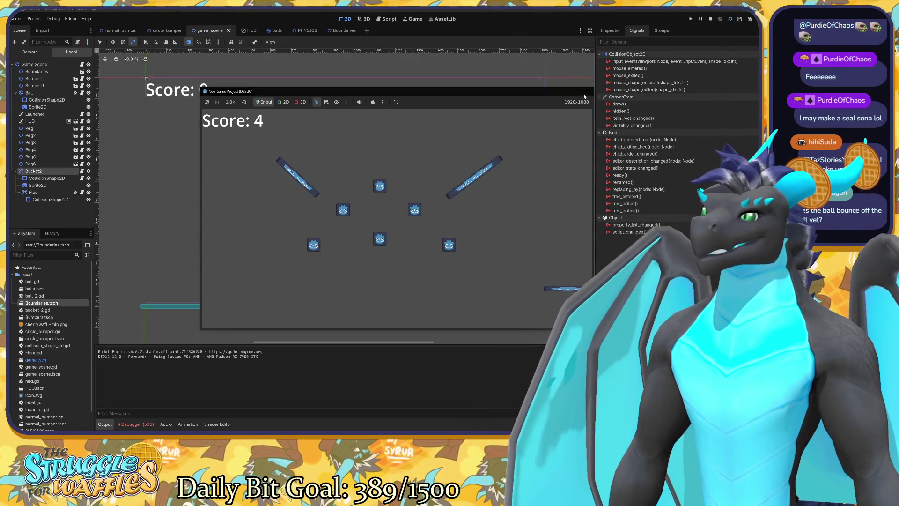
pyautogui.press('F5')
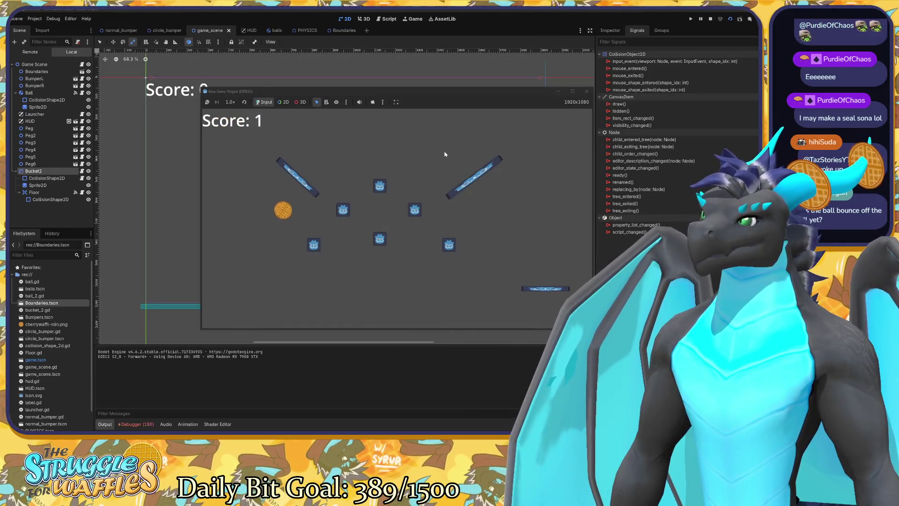
pyautogui.click(586, 91)
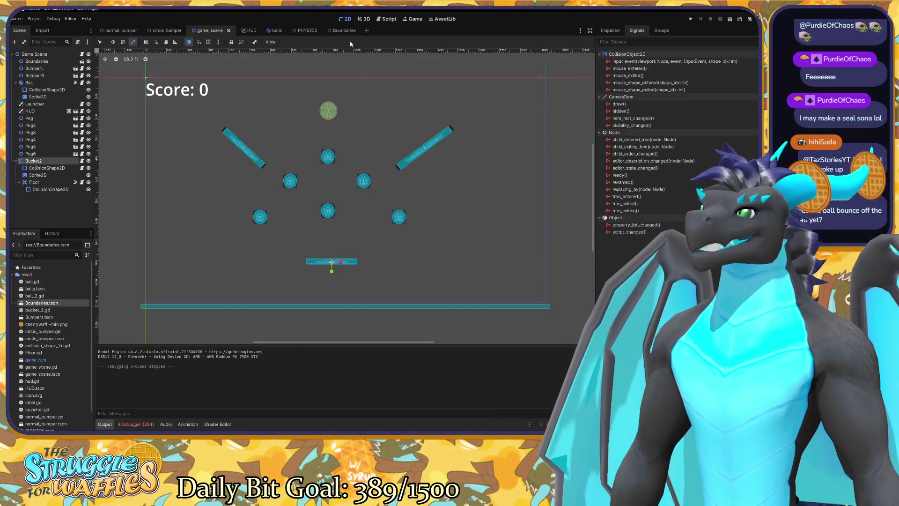
# Step: Open the Boundaries scene and select its left_wall, right_wall and Area2D nodes
pyautogui.click(335, 31)
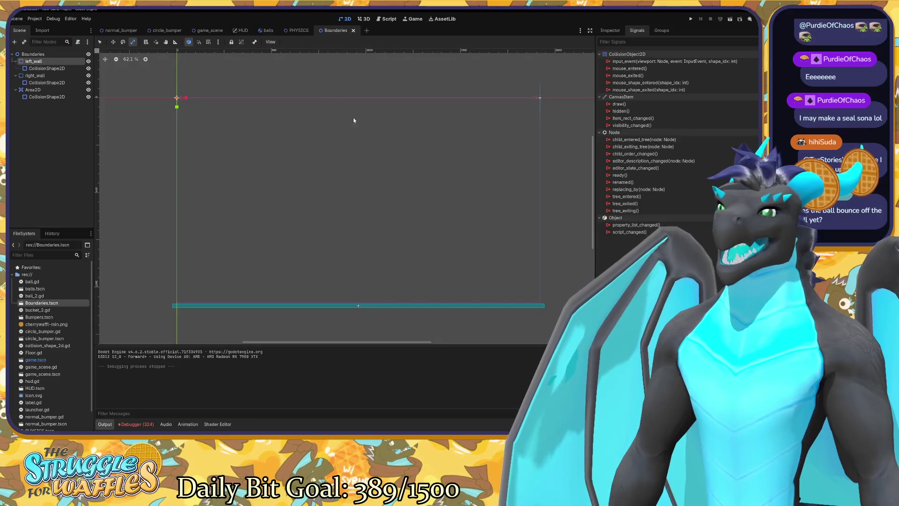
pyautogui.click(49, 69)
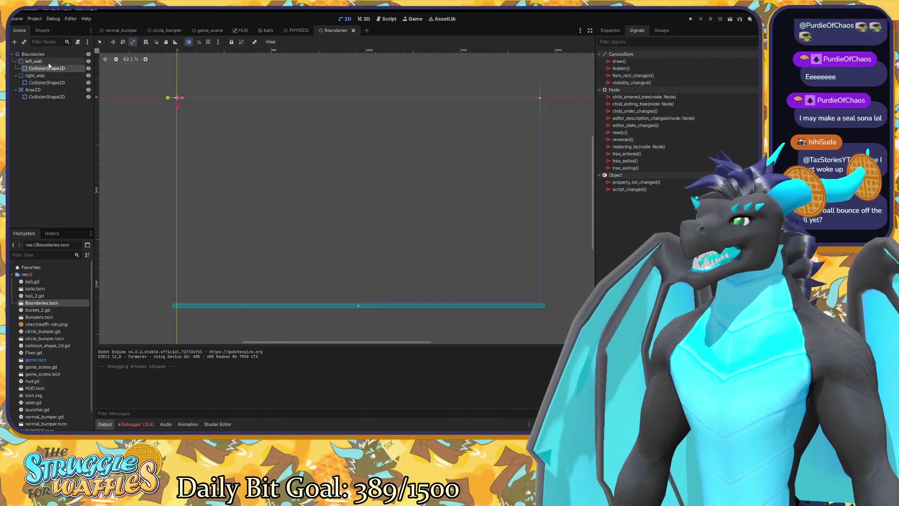
pyautogui.click(50, 75)
pyautogui.click(54, 62)
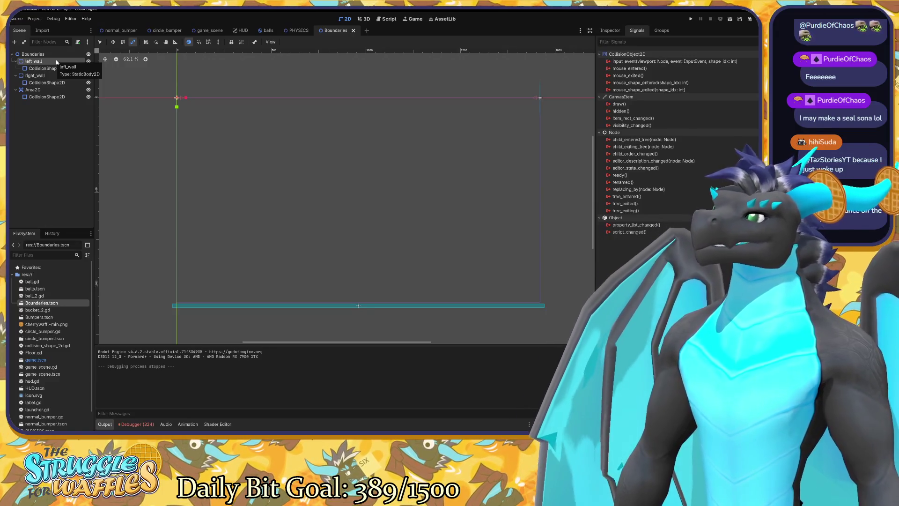
pyautogui.click(52, 89)
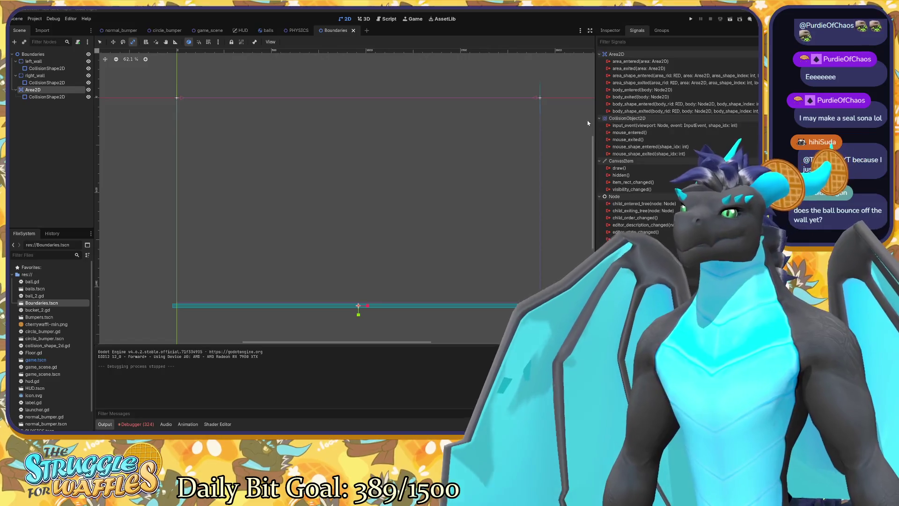
# Step: Reselect right_wall, then left_wall and its CollisionShape2D to review the wall setup
pyautogui.click(52, 75)
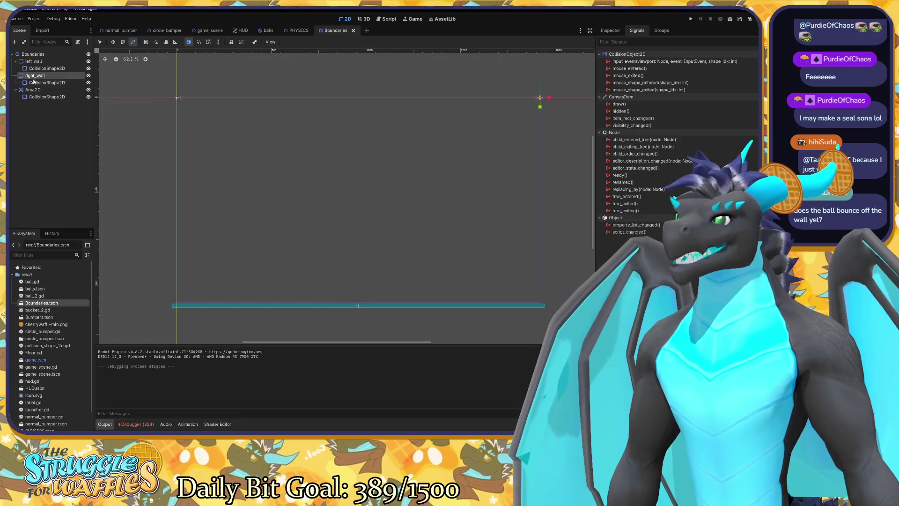
pyautogui.click(43, 63)
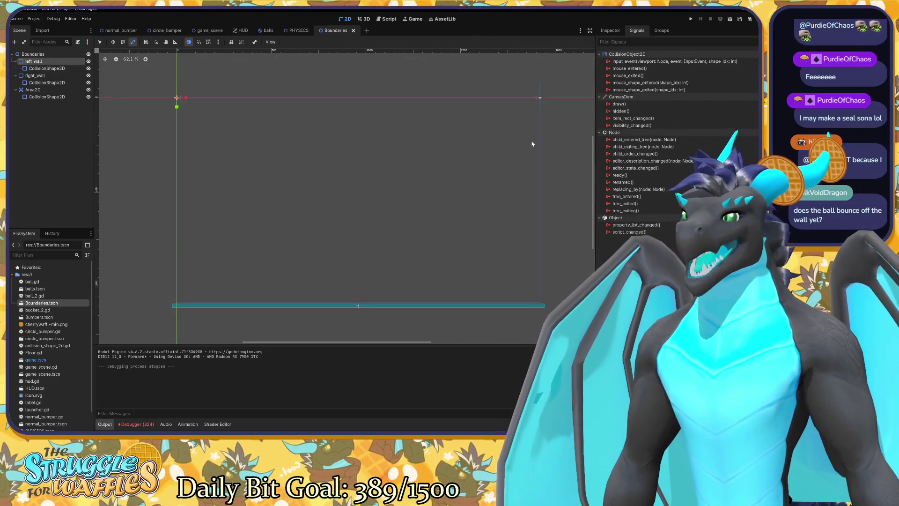
pyautogui.click(52, 68)
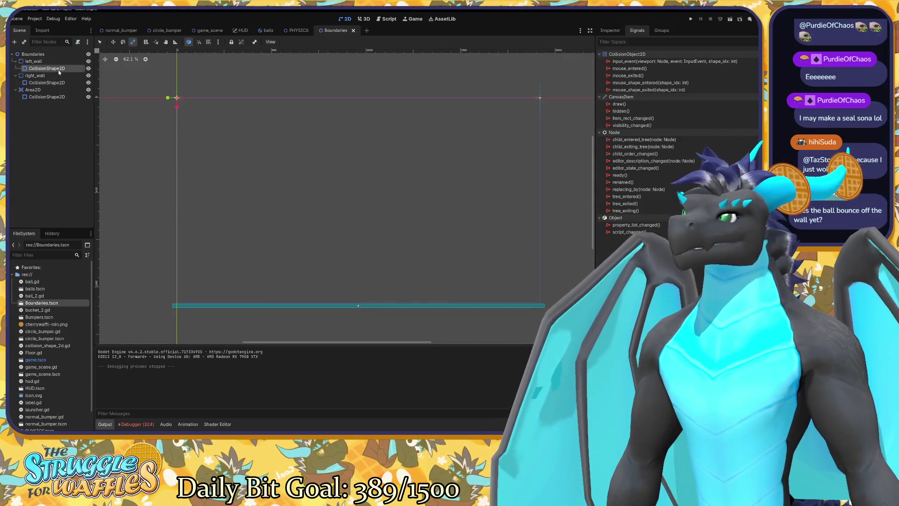
pyautogui.click(59, 61)
pyautogui.click(60, 68)
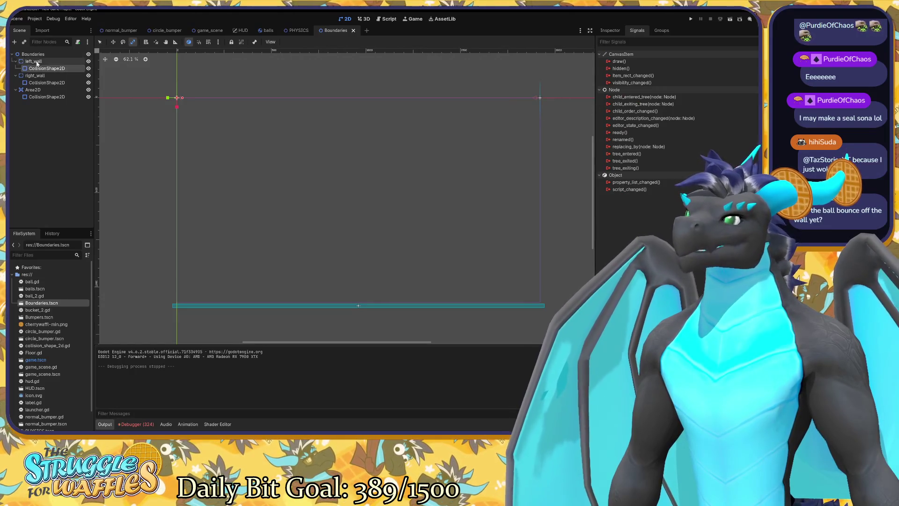
pyautogui.click(34, 62)
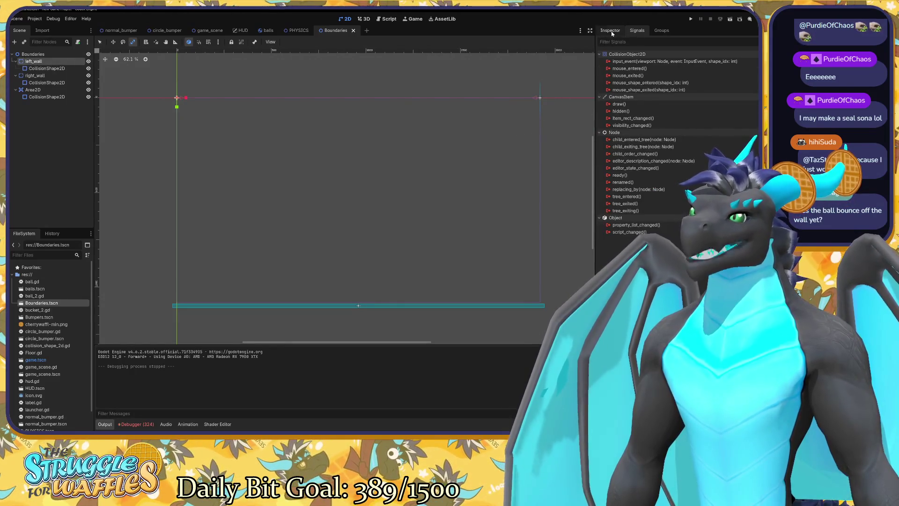
# Step: Review left_wall's Physics Material Override (bounce 0.49) in the Inspector, then return to game_scene
pyautogui.click(610, 31)
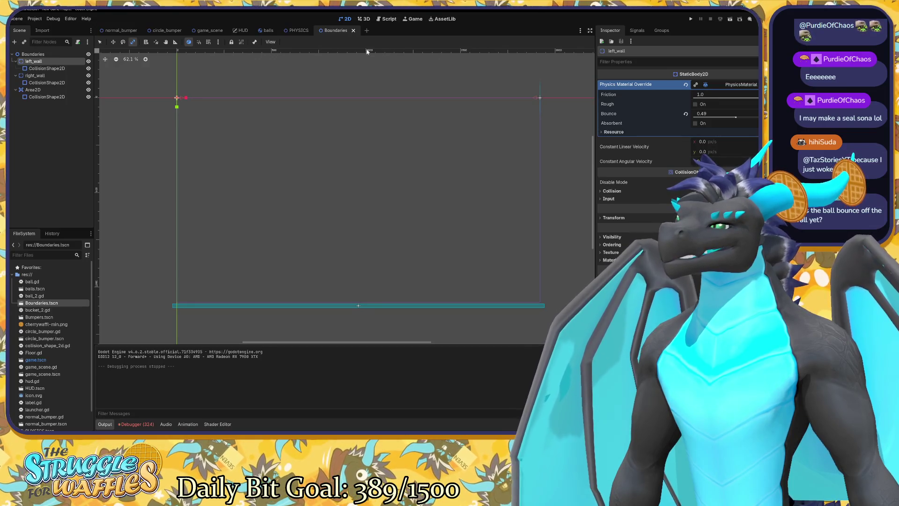
pyautogui.click(211, 31)
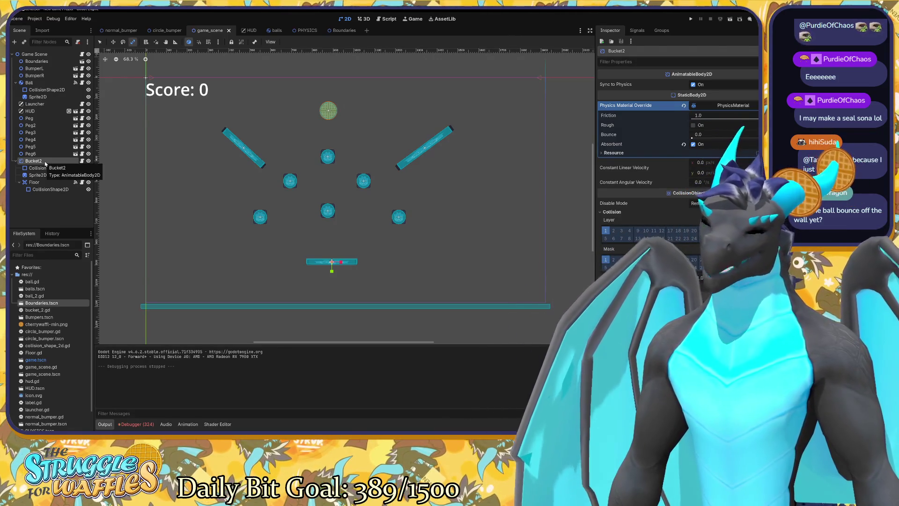
pyautogui.rightClick(45, 163)
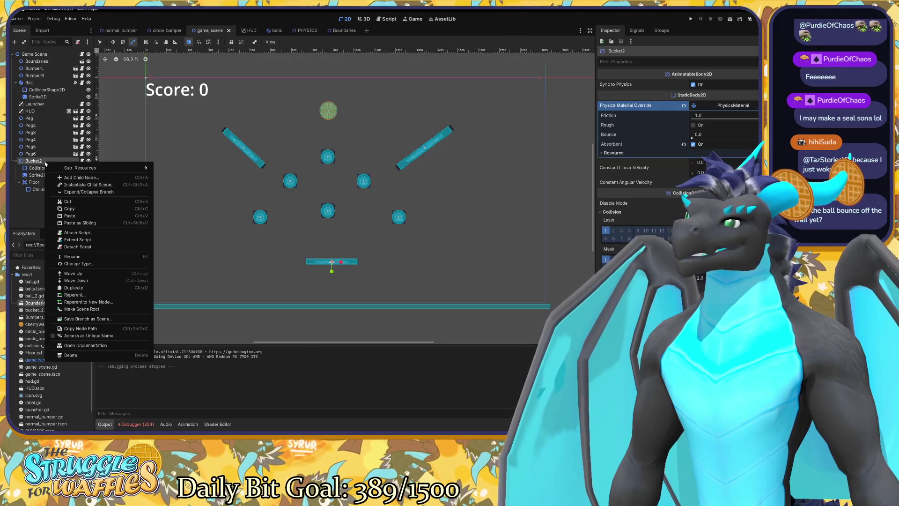
pyautogui.click(181, 141)
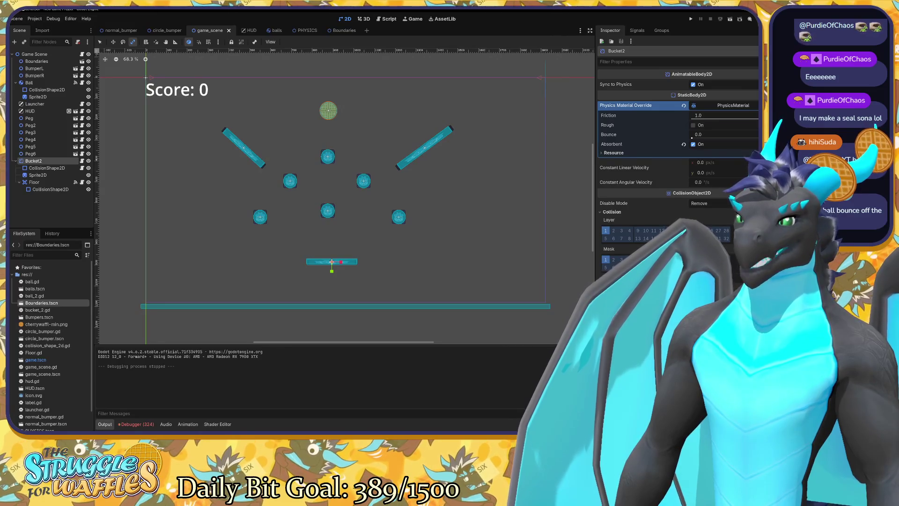
pyautogui.hotkey('alt', 'Tab')
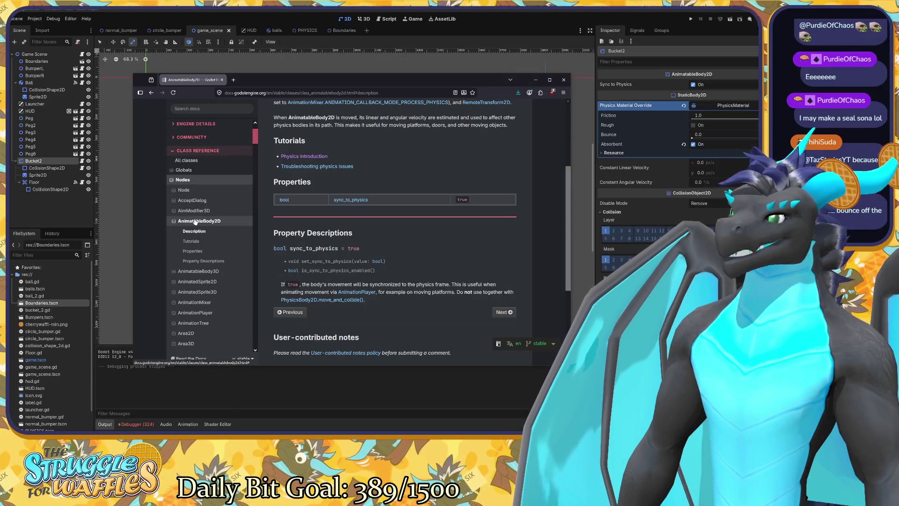
# Step: Go back to the top of the AnimatableBody2D page and search the docs for 'collision'
pyautogui.click(195, 222)
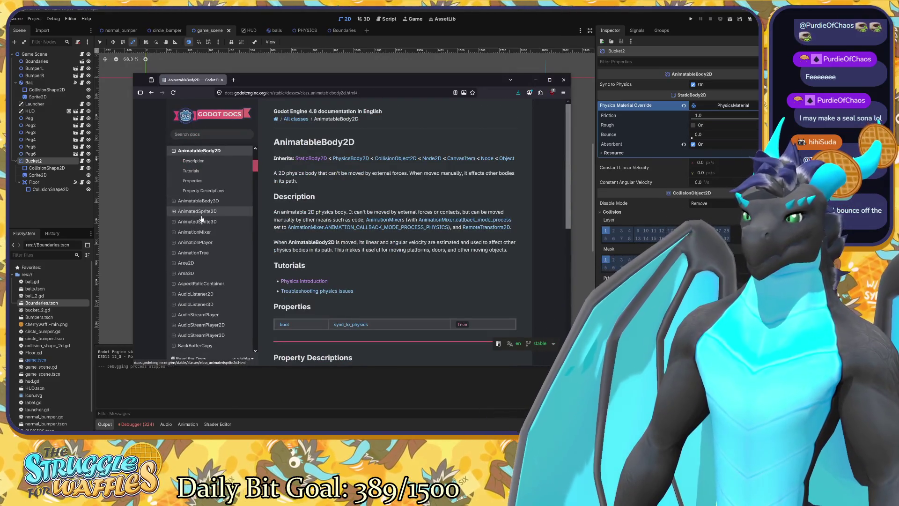
pyautogui.scroll(1, 203, 209)
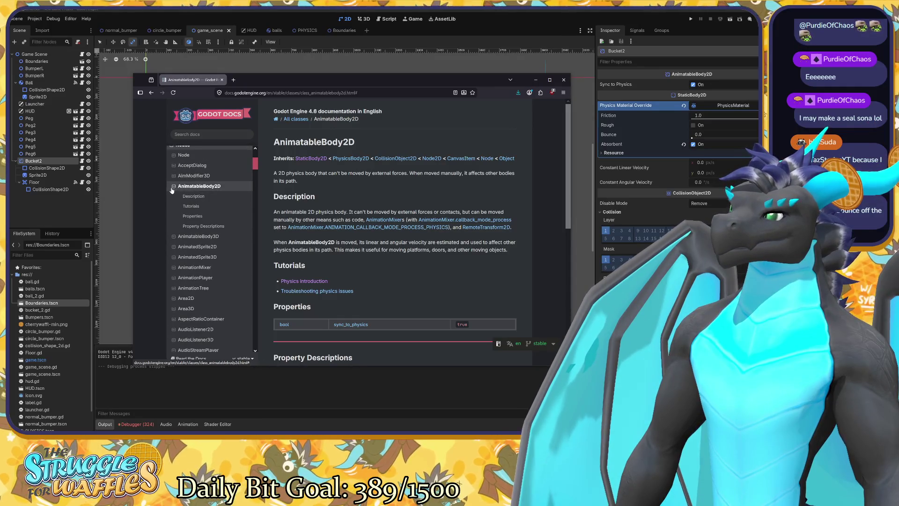
pyautogui.scroll(3, 213, 173)
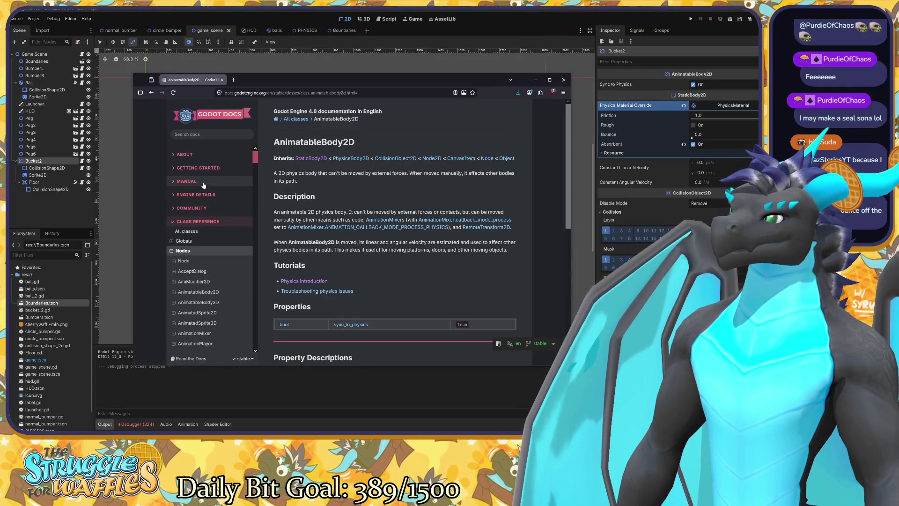
pyautogui.click(211, 136)
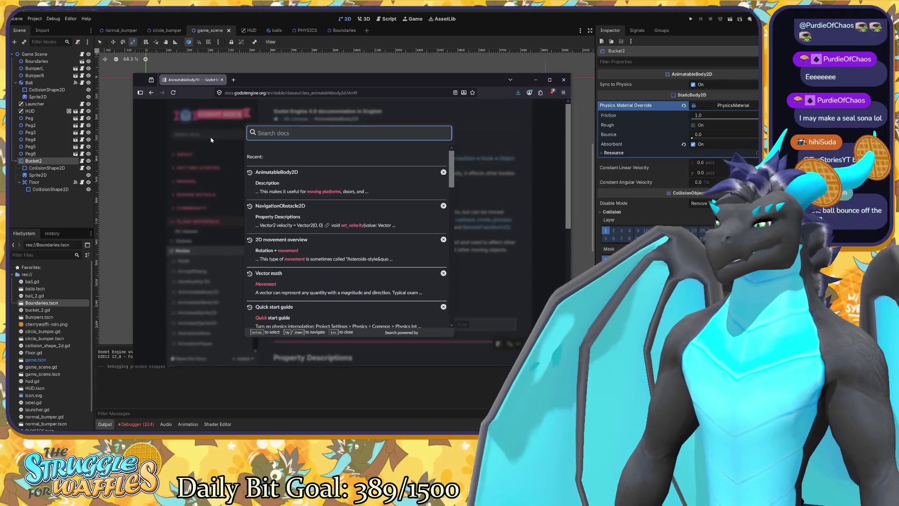
pyautogui.write('collision')
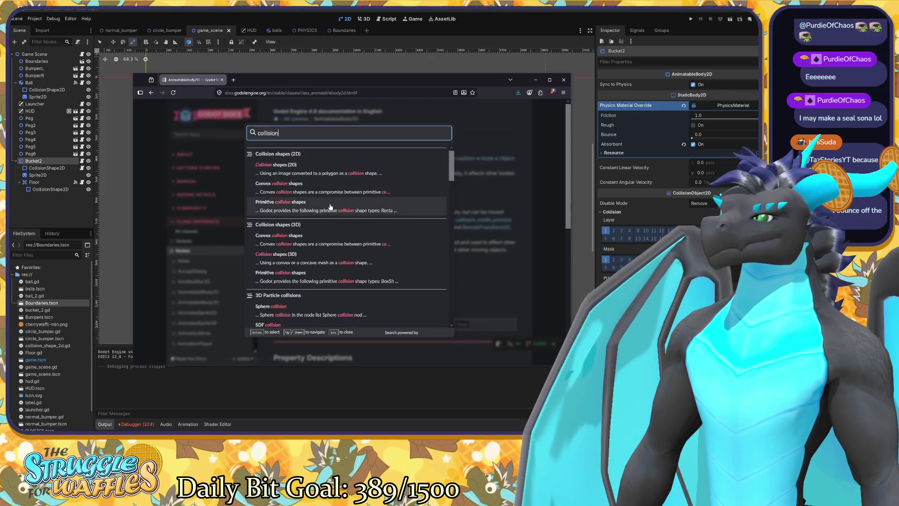
# Step: Scroll the search results and open the Collision shapes (2D) guide
pyautogui.scroll(-5, 330, 206)
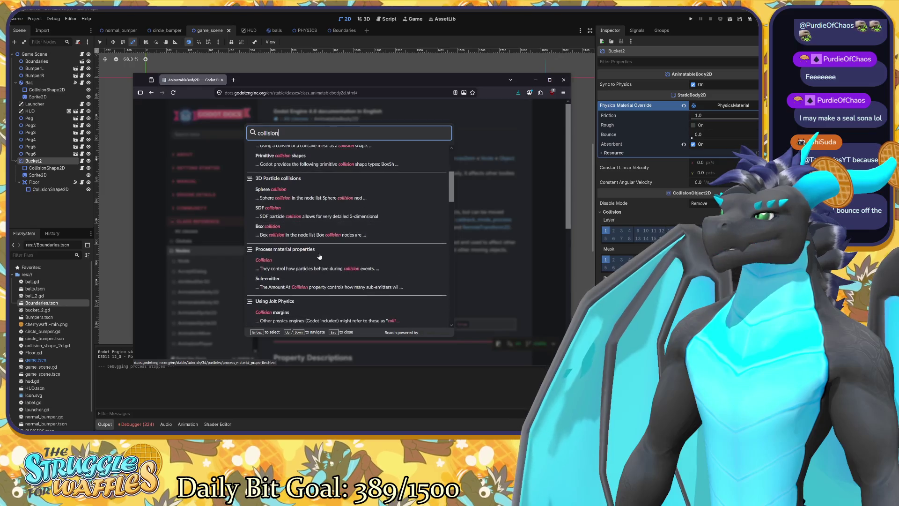
pyautogui.scroll(-3, 381, 269)
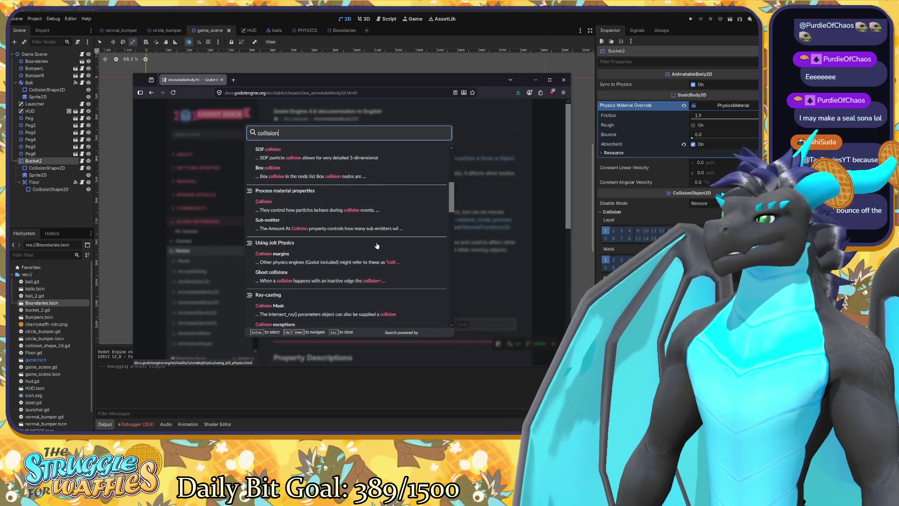
pyautogui.scroll(-6, 377, 246)
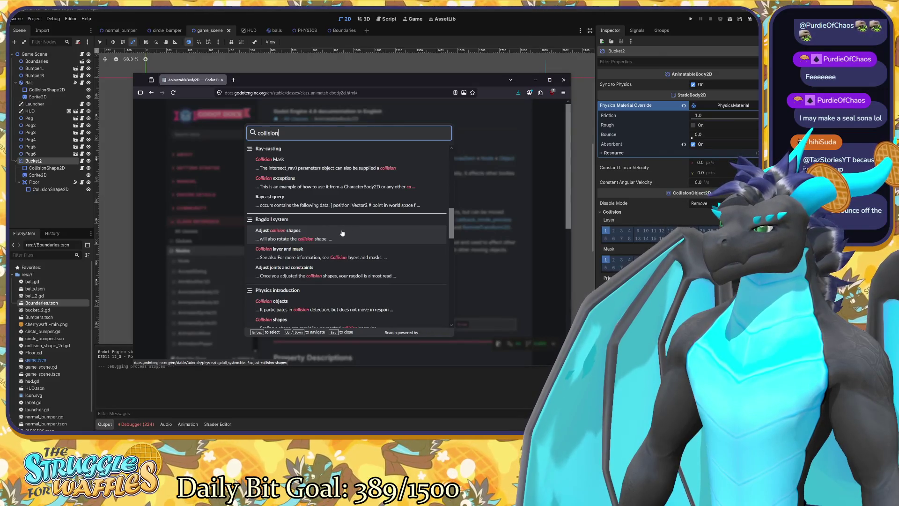
pyautogui.scroll(-5, 341, 233)
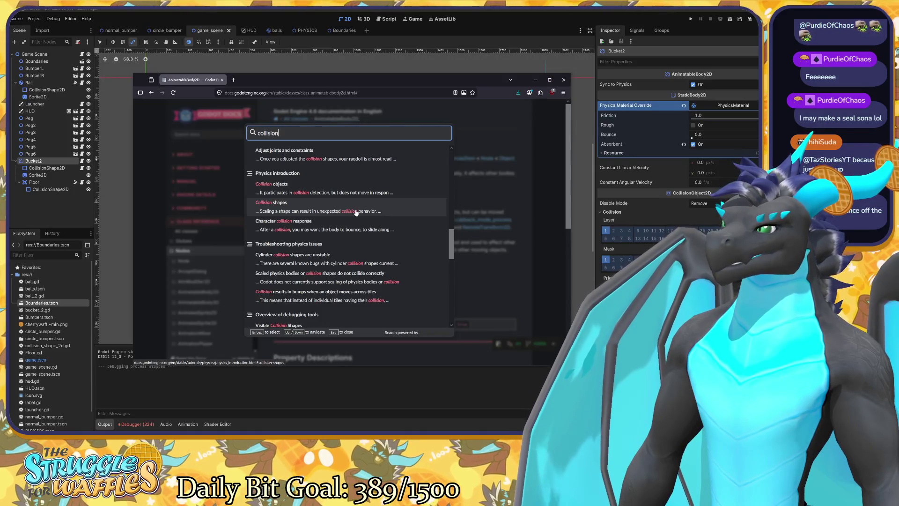
pyautogui.scroll(-2, 356, 212)
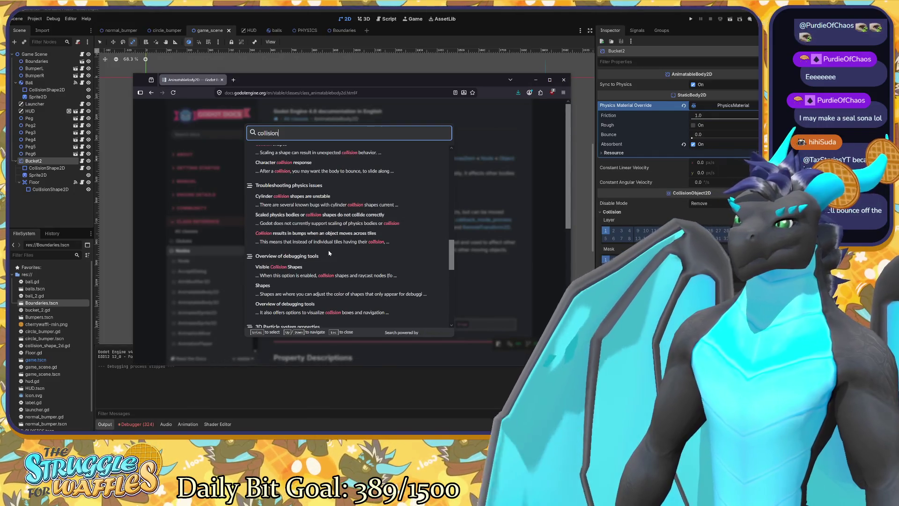
pyautogui.scroll(5, 329, 252)
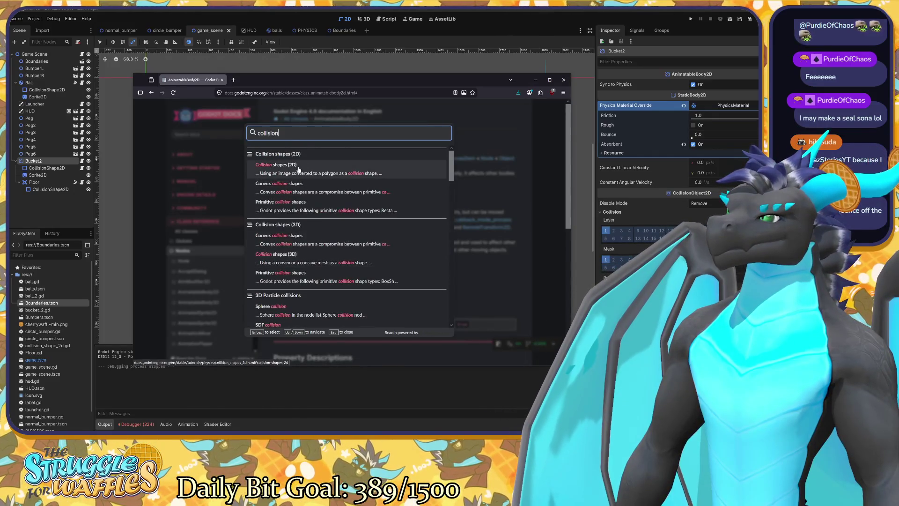
pyautogui.click(298, 168)
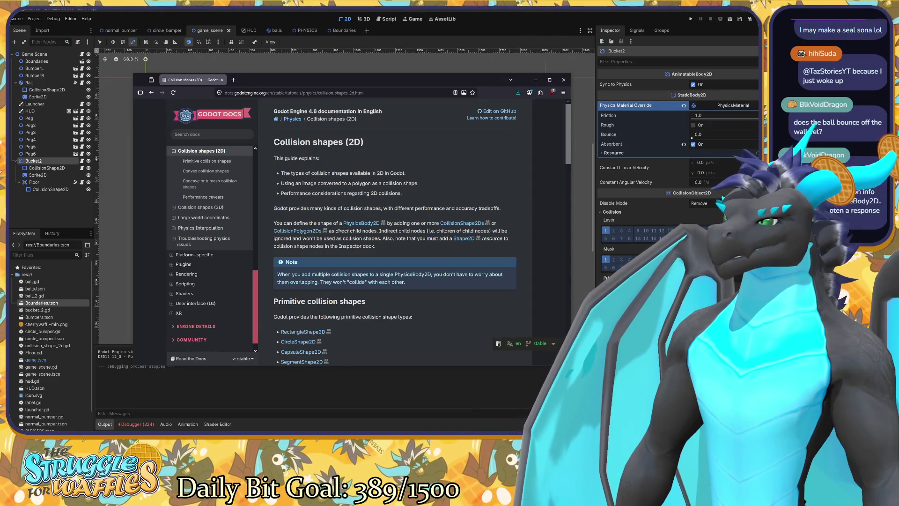
# Step: Read the Primitive and Convex collision shape sections, then minimize the browser to show the game scene
pyautogui.scroll(-3, 422, 209)
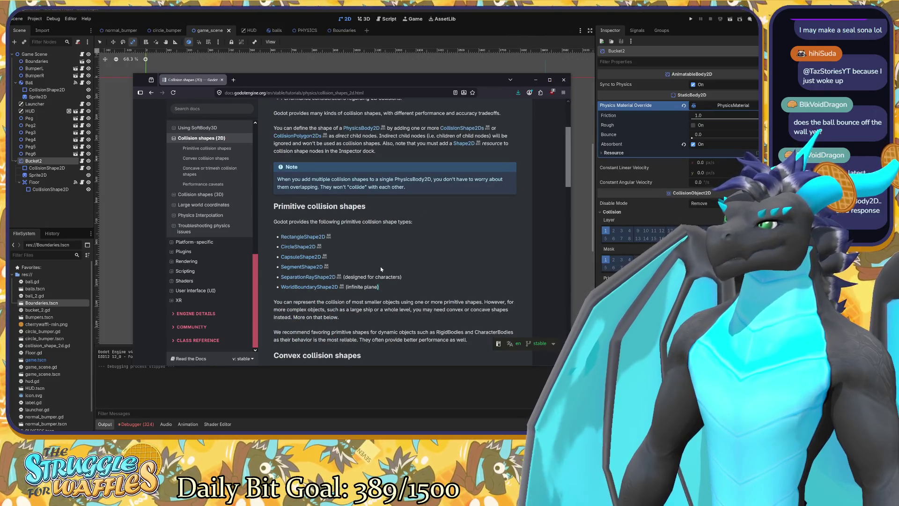
pyautogui.scroll(-3, 380, 266)
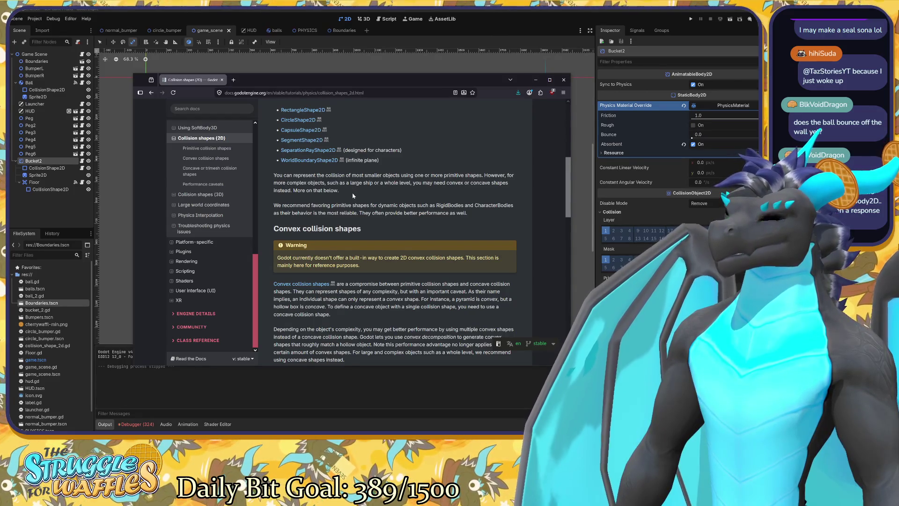
pyautogui.scroll(-2, 353, 195)
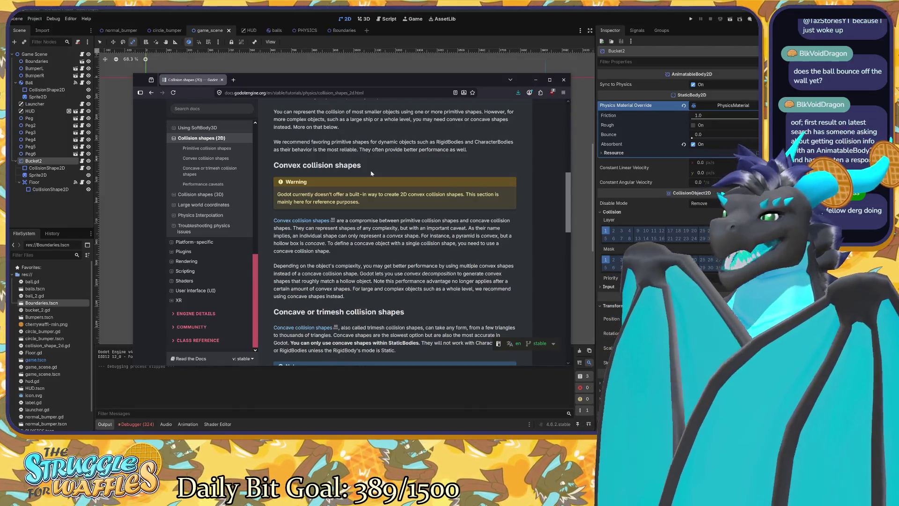
pyautogui.click(380, 33)
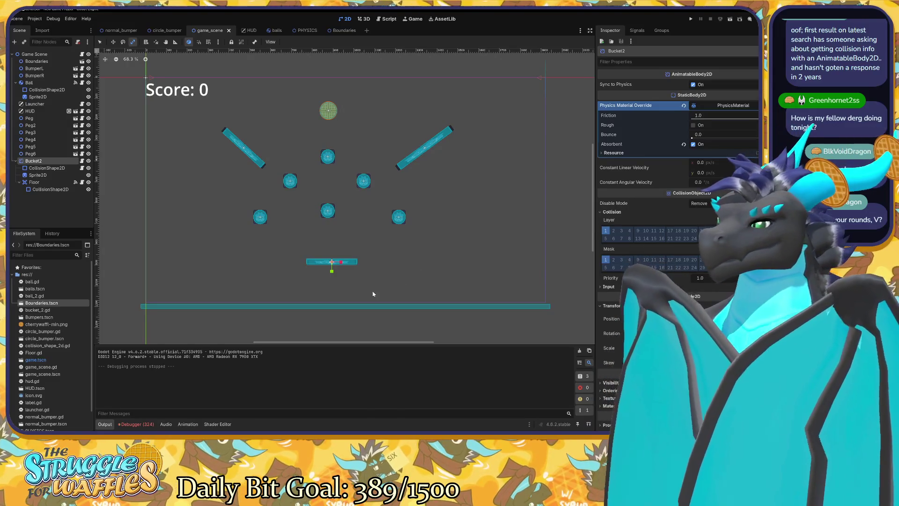
# Step: Switch back to Firefox and read the Collision shapes (2D) guide through concave shapes to Performance caveats
pyautogui.hotkey('alt', 'Tab')
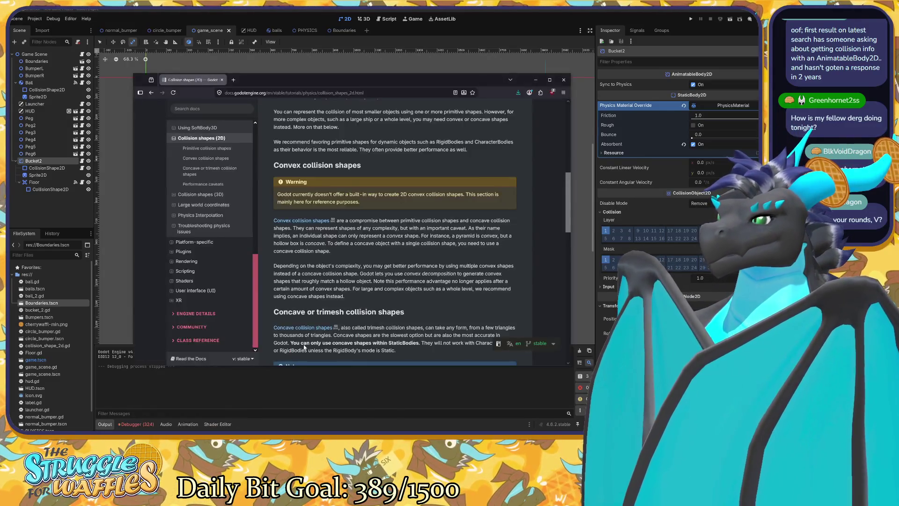
pyautogui.scroll(-2, 405, 291)
pyautogui.scroll(-2, 406, 291)
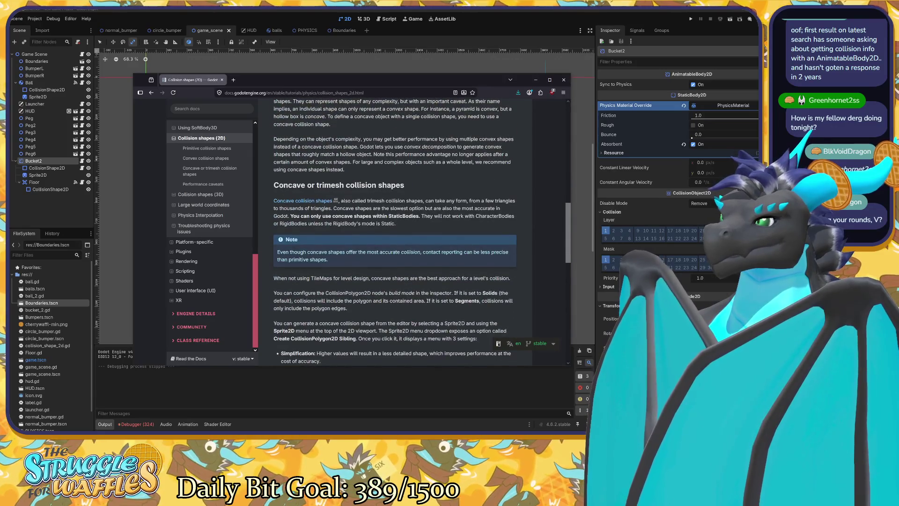
pyautogui.scroll(-3, 349, 182)
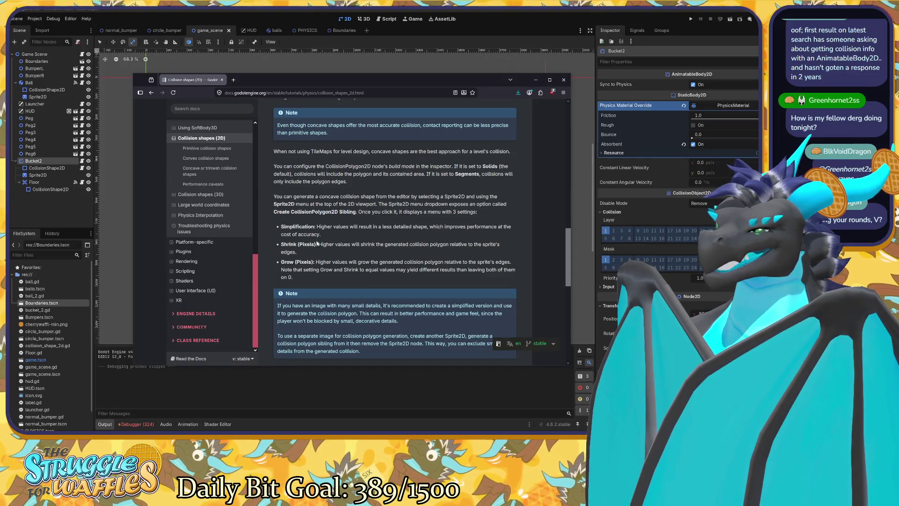
pyautogui.scroll(-1, 395, 230)
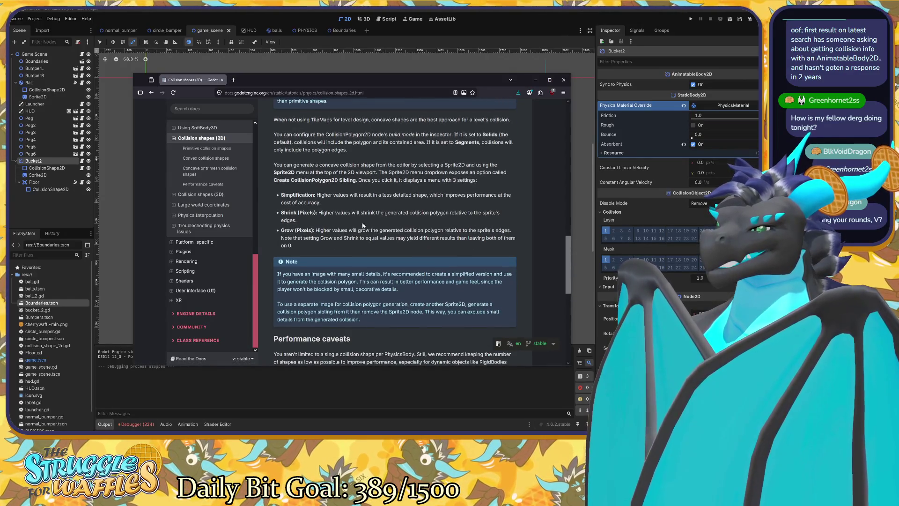
pyautogui.scroll(-4, 395, 230)
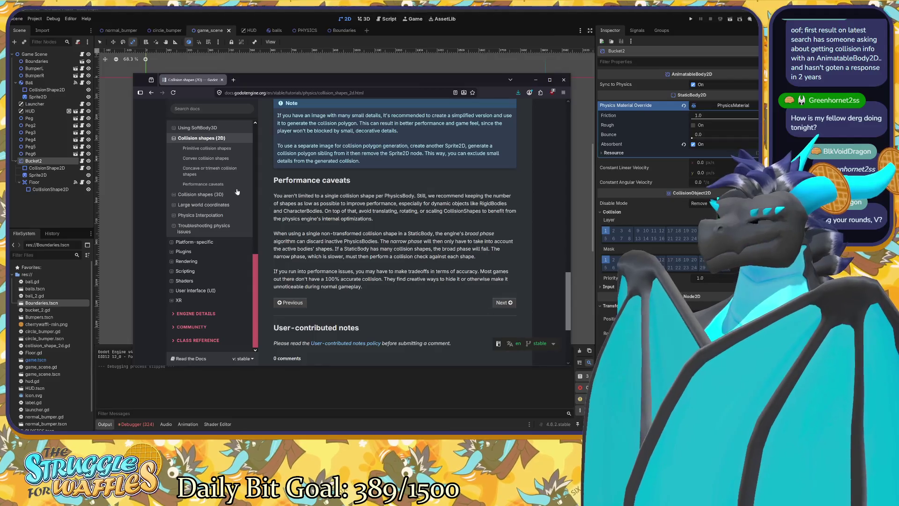
# Step: Jump to Primitive collision shapes and open the WorldBoundaryShape2D class reference
pyautogui.click(221, 149)
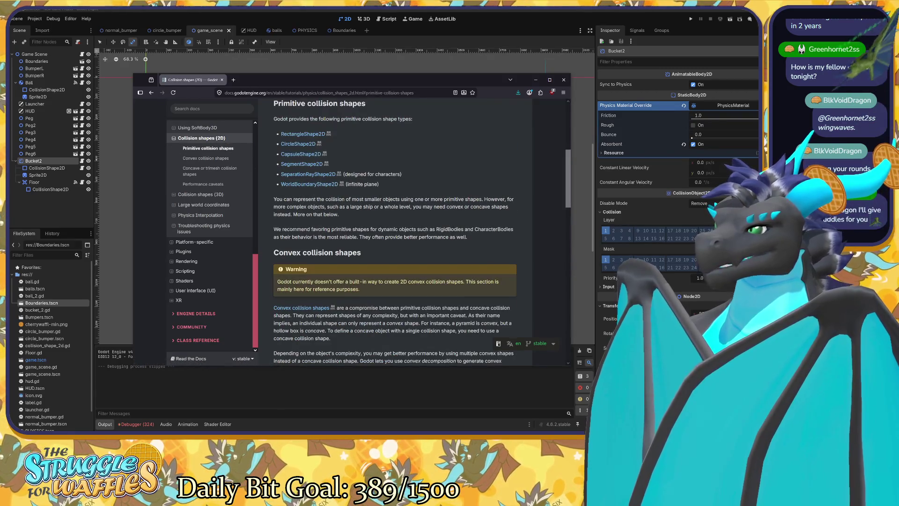
pyautogui.scroll(-2, 334, 218)
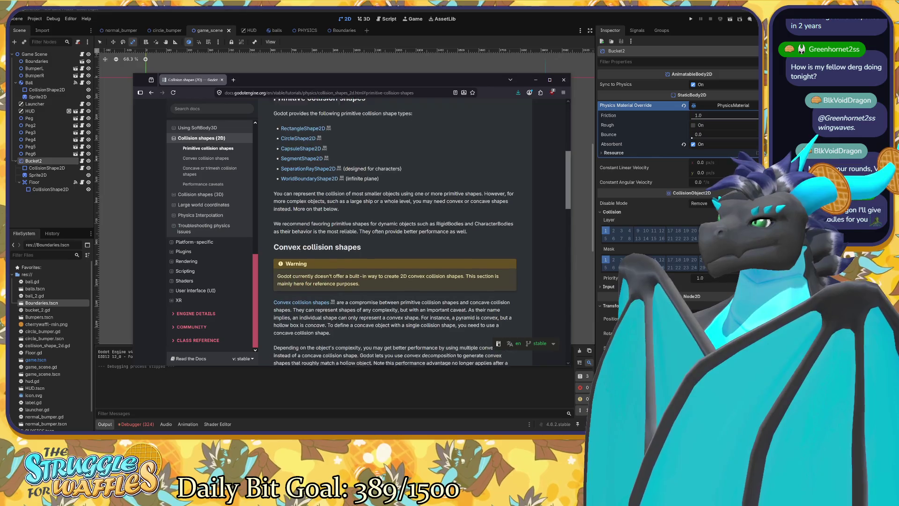
pyautogui.scroll(3, 334, 218)
pyautogui.click(333, 216)
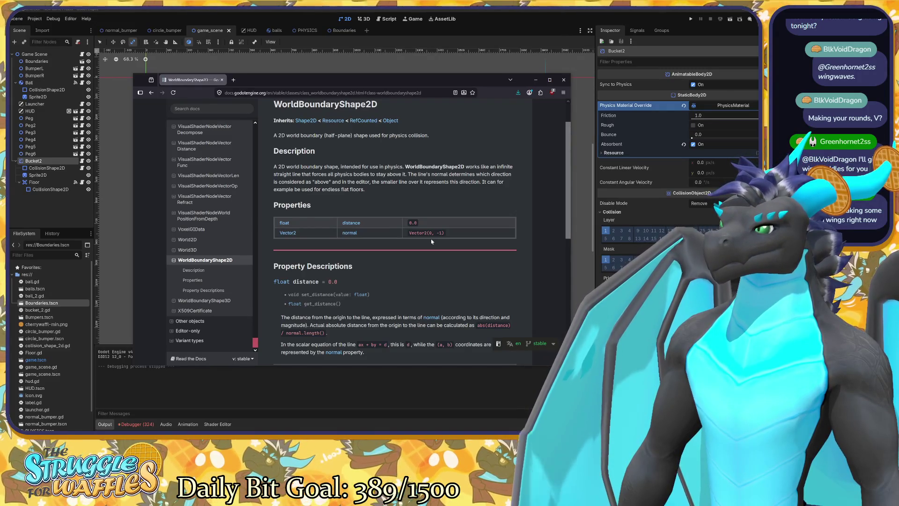
# Step: Review WorldBoundaryShape2D's distance (0.0) and normal (Vector2(0, -1)) properties and their descriptions
pyautogui.scroll(-4, 431, 242)
pyautogui.scroll(1, 431, 241)
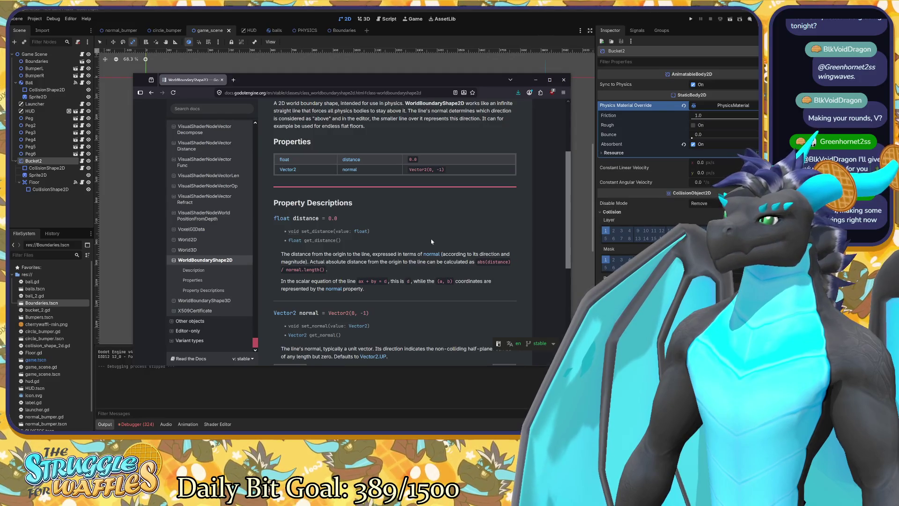
pyautogui.scroll(-3, 431, 242)
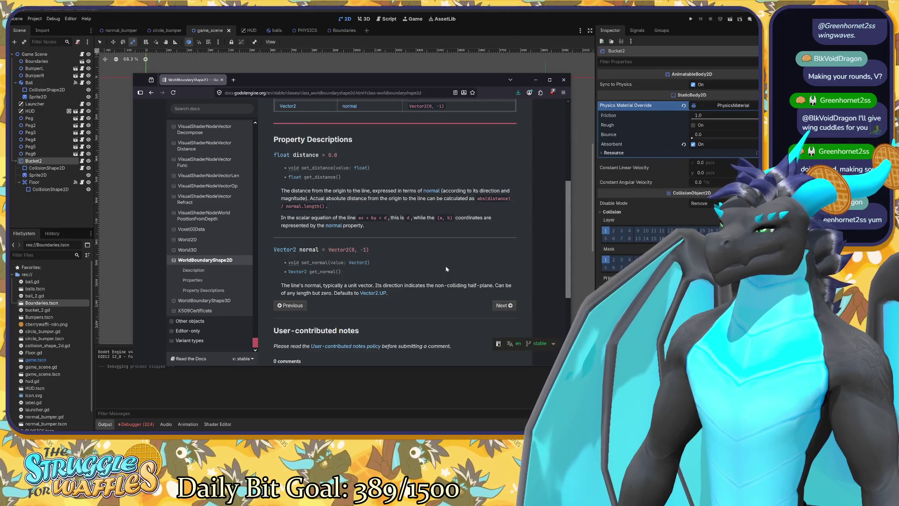
pyautogui.scroll(3, 446, 269)
pyautogui.scroll(-4, 445, 266)
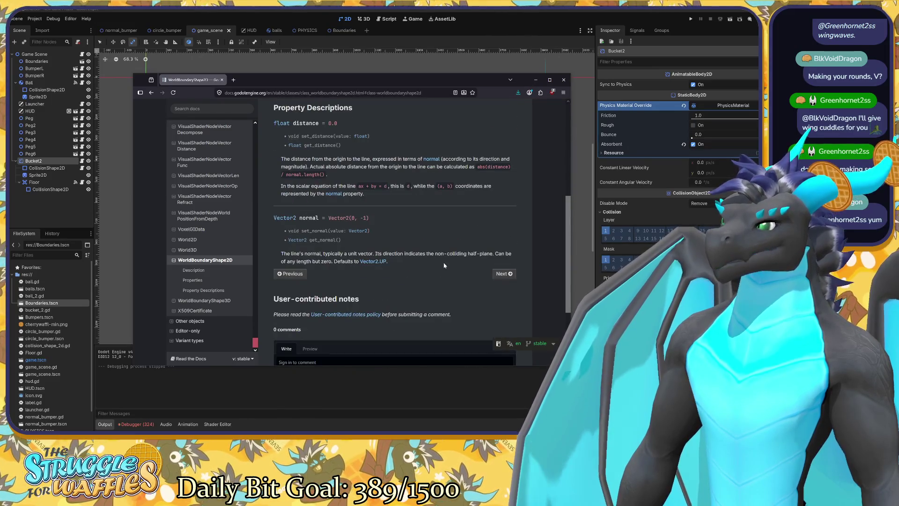
pyautogui.scroll(-2, 438, 266)
pyautogui.scroll(1, 430, 266)
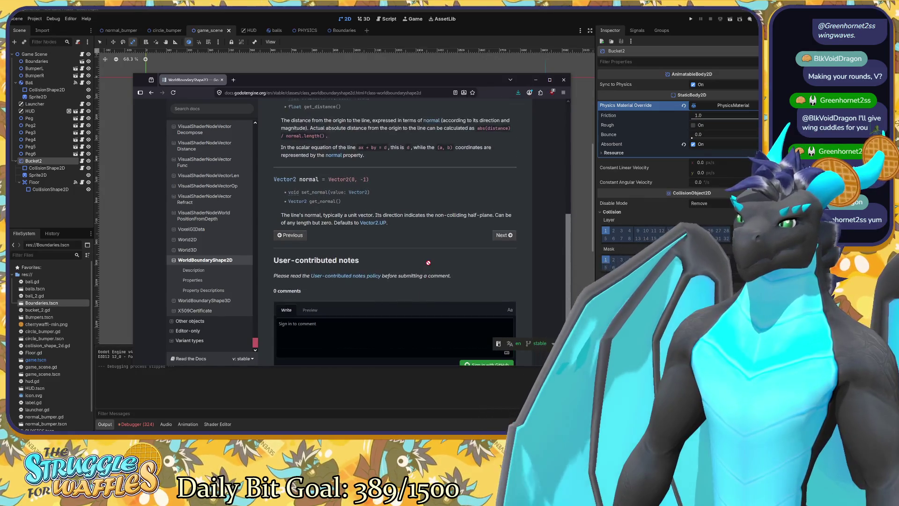
pyautogui.scroll(3, 428, 263)
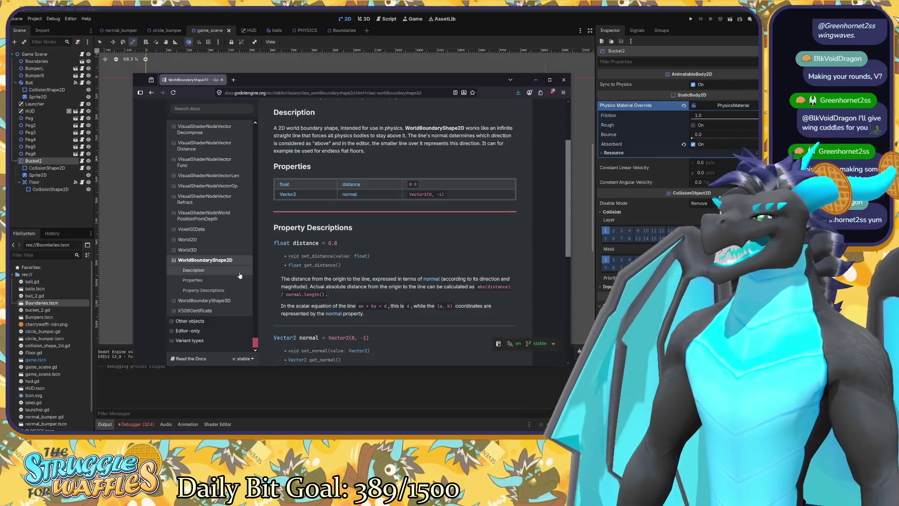
pyautogui.scroll(3, 232, 268)
pyautogui.scroll(10, 231, 268)
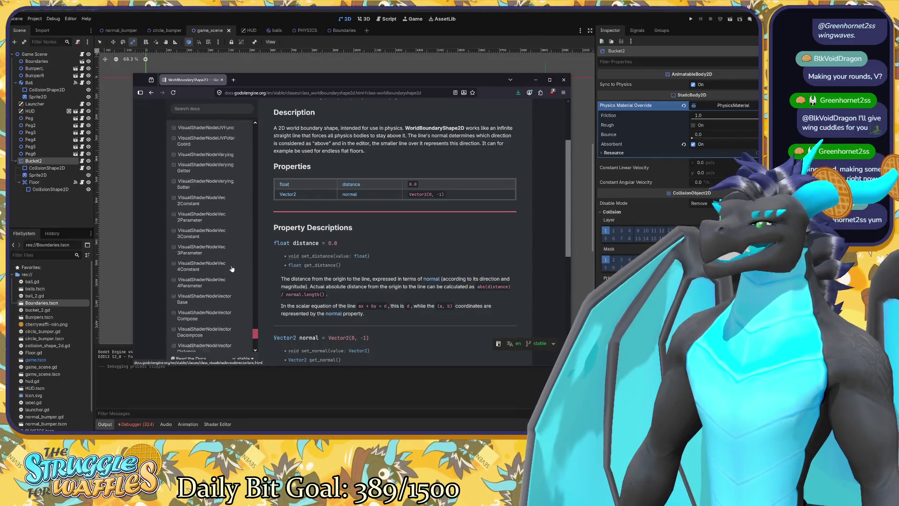
pyautogui.scroll(10, 228, 267)
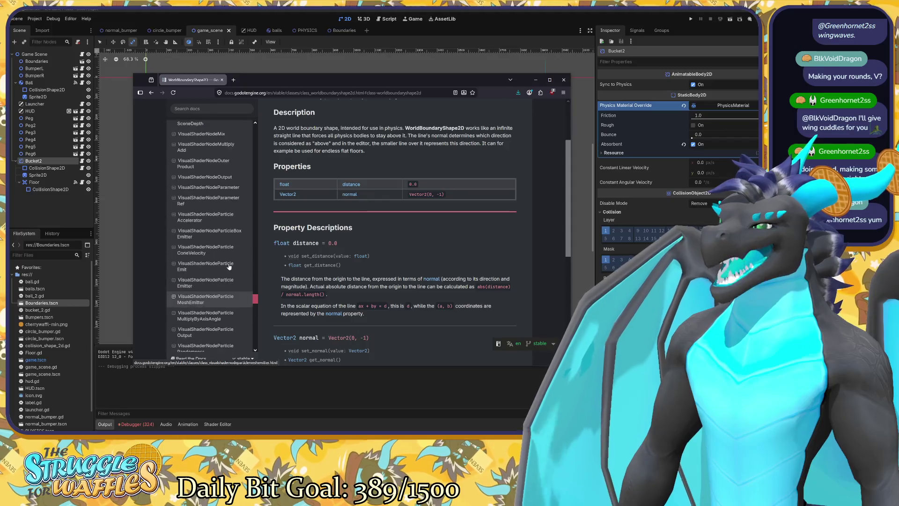
pyautogui.scroll(15, 226, 265)
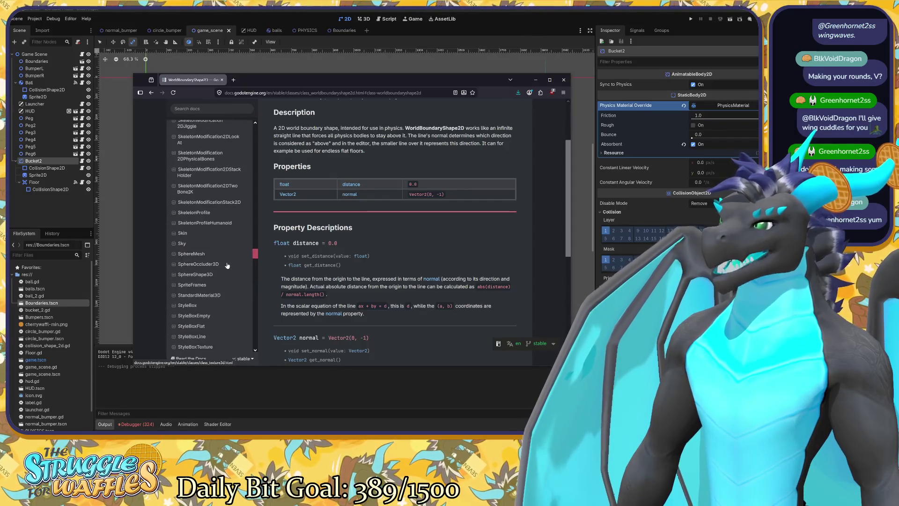
pyautogui.scroll(-8, 226, 265)
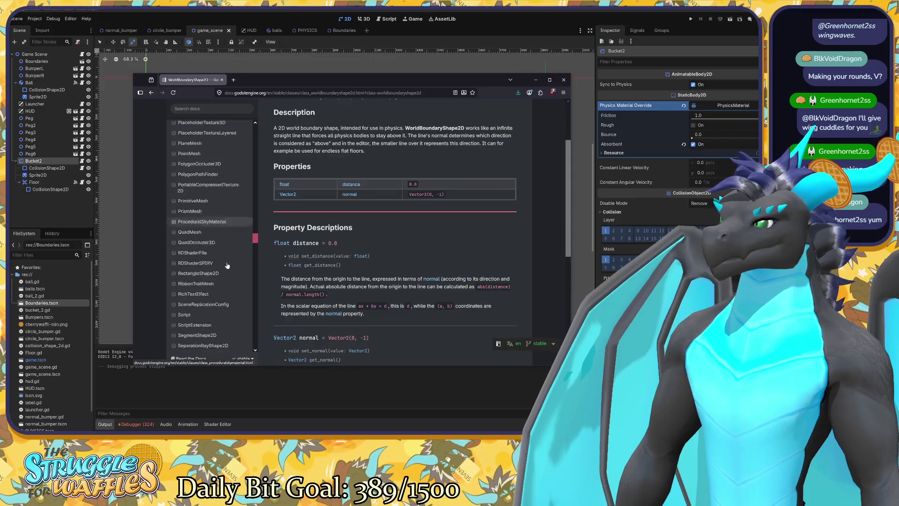
# Step: Open the Shape2D class reference and highlight the sentence explaining what collide returns
pyautogui.click(190, 222)
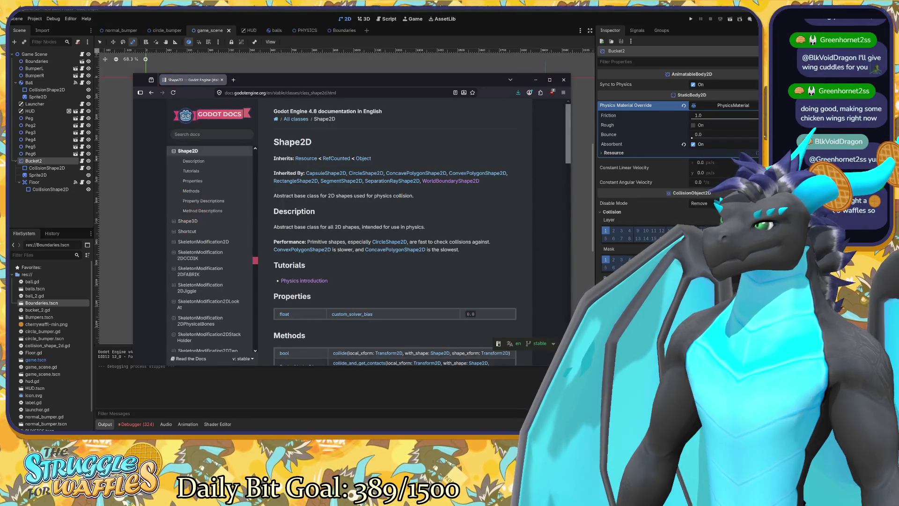
pyautogui.scroll(-5, 361, 251)
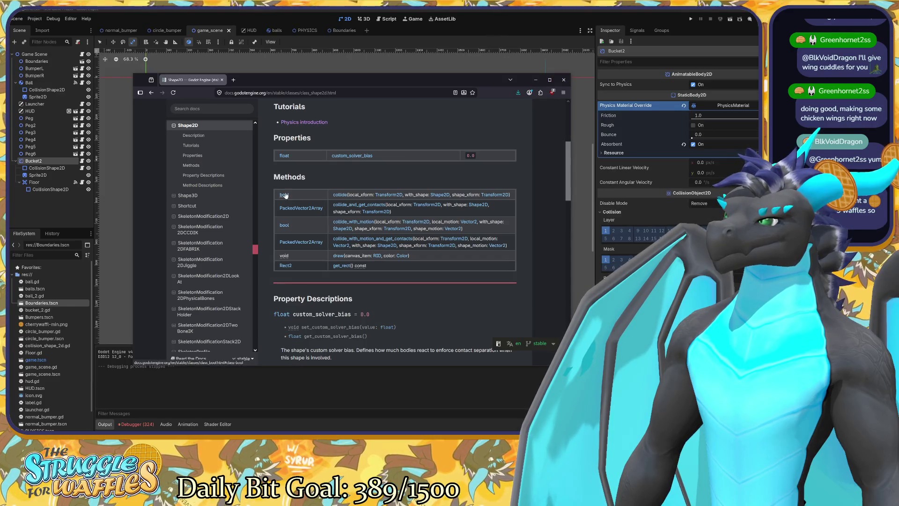
pyautogui.scroll(-3, 332, 220)
pyautogui.scroll(-2, 326, 263)
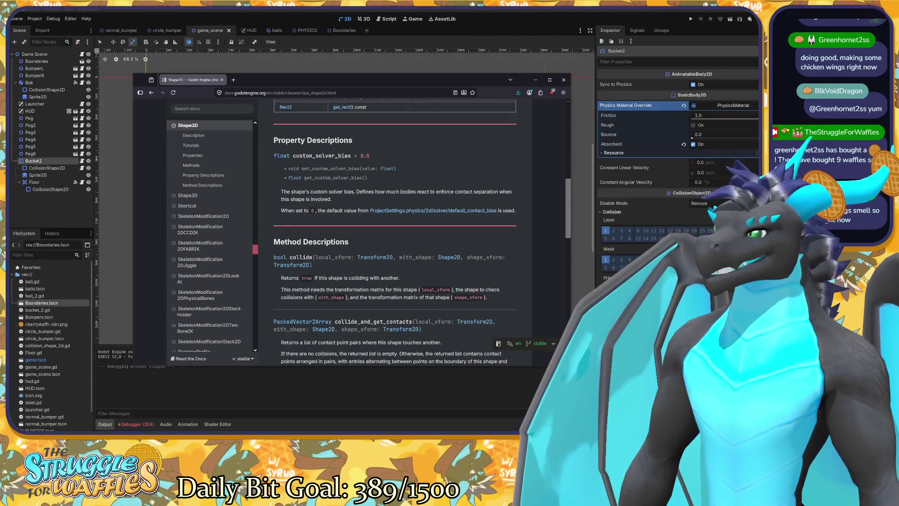
pyautogui.moveTo(400, 277); pyautogui.dragTo(282, 283)
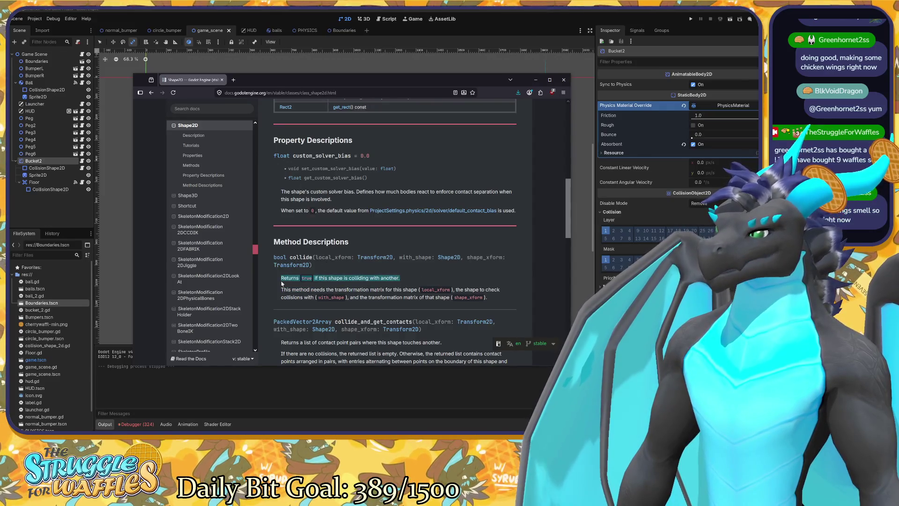
pyautogui.click(369, 278)
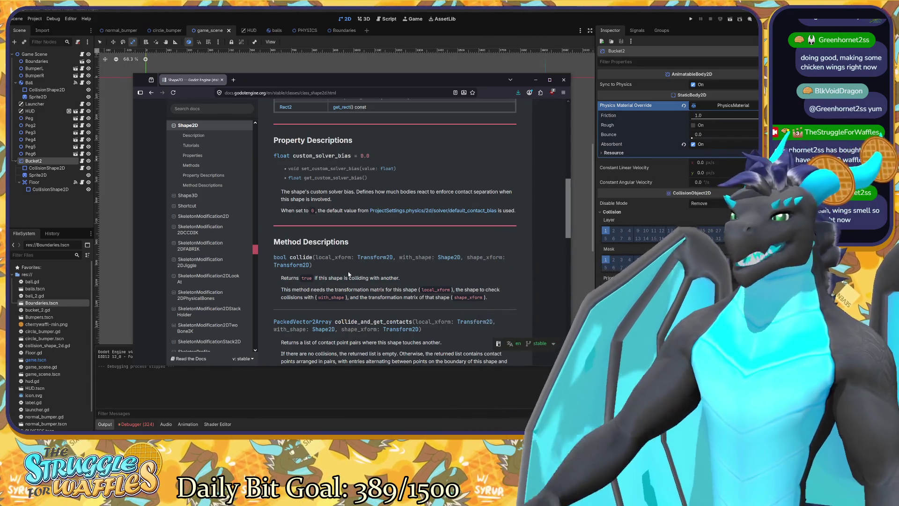
# Step: Reread the Shape2D collide method description, selecting its text lines
pyautogui.keyDown('ctrl'); pyautogui.scroll(6, 362, 283); pyautogui.keyUp('ctrl')
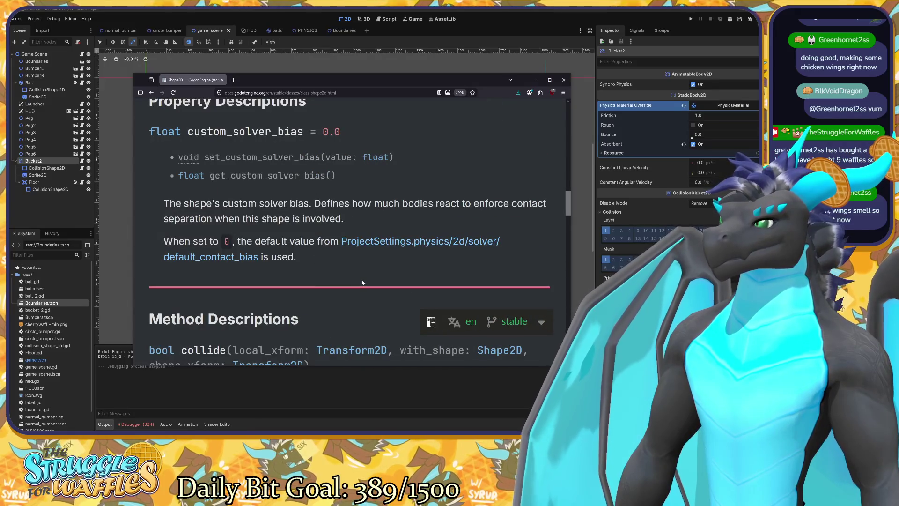
pyautogui.scroll(-4, 362, 282)
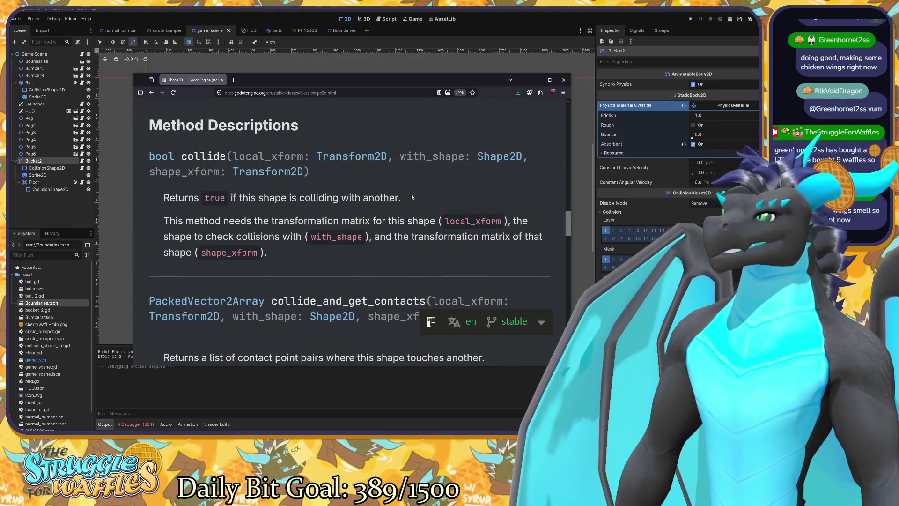
pyautogui.moveTo(412, 197); pyautogui.dragTo(163, 198)
pyautogui.click(164, 197)
pyautogui.scroll(15, 164, 197)
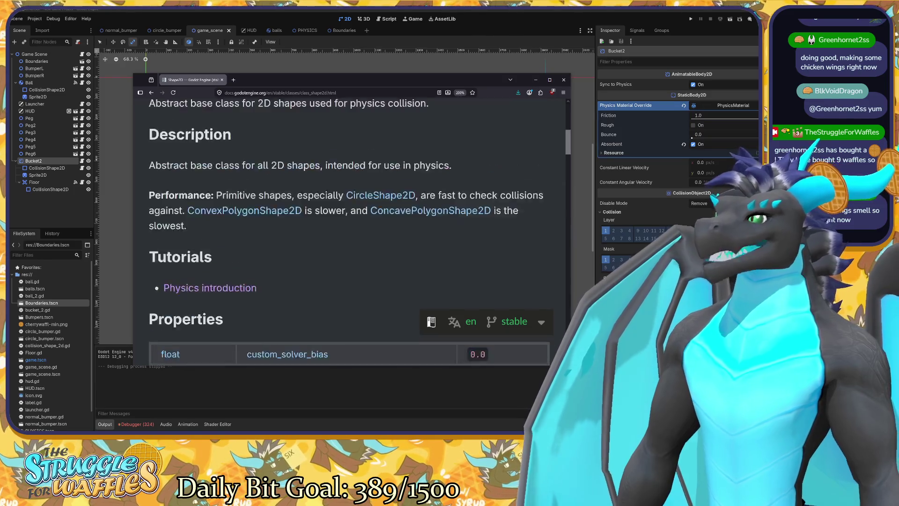
pyautogui.scroll(5, 329, 201)
pyautogui.scroll(-3, 329, 202)
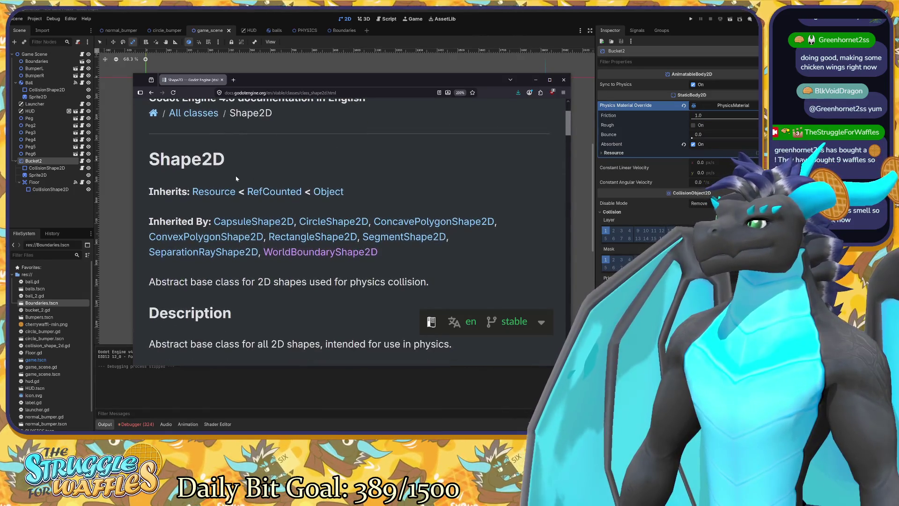
pyautogui.moveTo(234, 161); pyautogui.dragTo(117, 167)
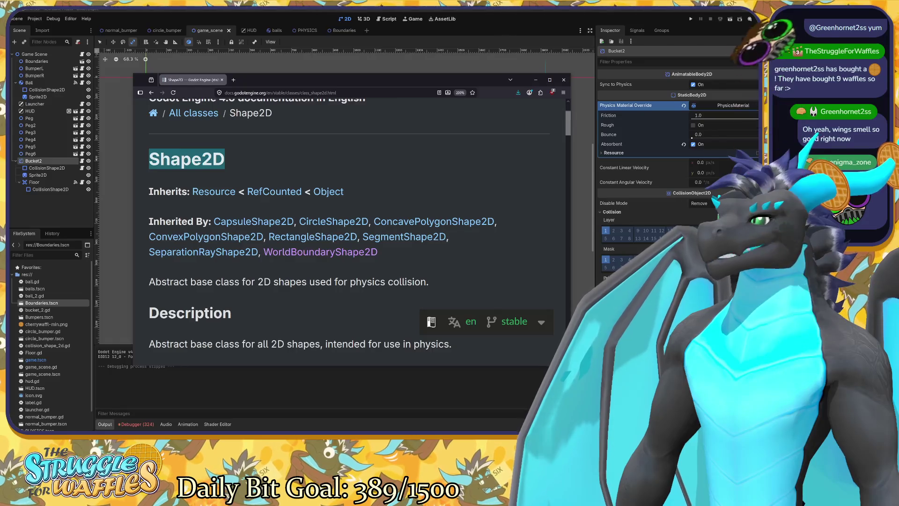
# Step: Zoom the docs page out twice and switch back to the Godot editor
pyautogui.hotkey('ctrl', '-')
pyautogui.hotkey('ctrl', '-')
pyautogui.hotkey('ctrl', '-')
pyautogui.hotkey('ctrl', '-')
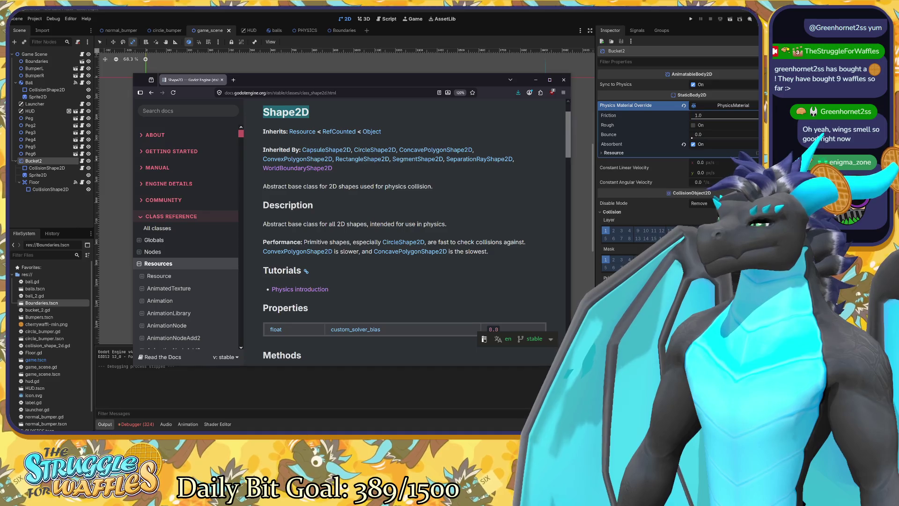
pyautogui.hotkey('ctrl', '-')
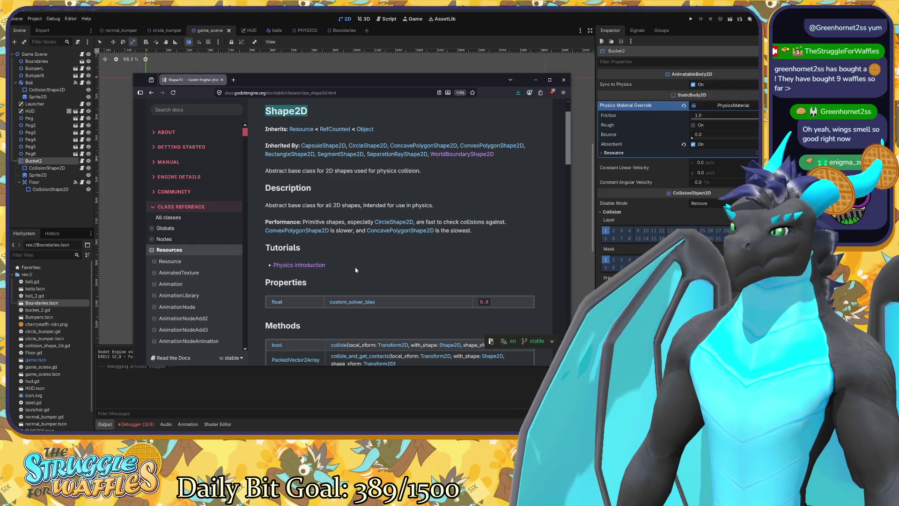
pyautogui.hotkey('alt', 'Tab')
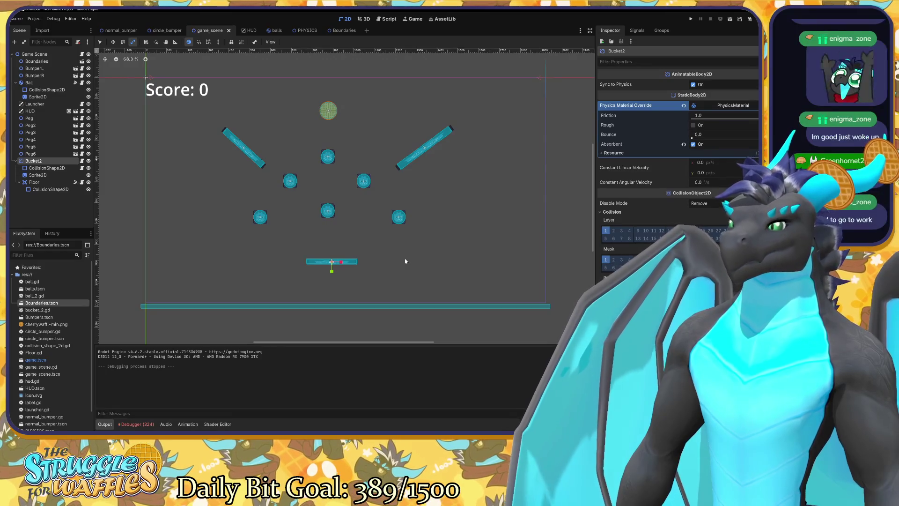
# Step: Open Bucket2's script bucket_2.gd from the Scene tree
pyautogui.click(82, 161)
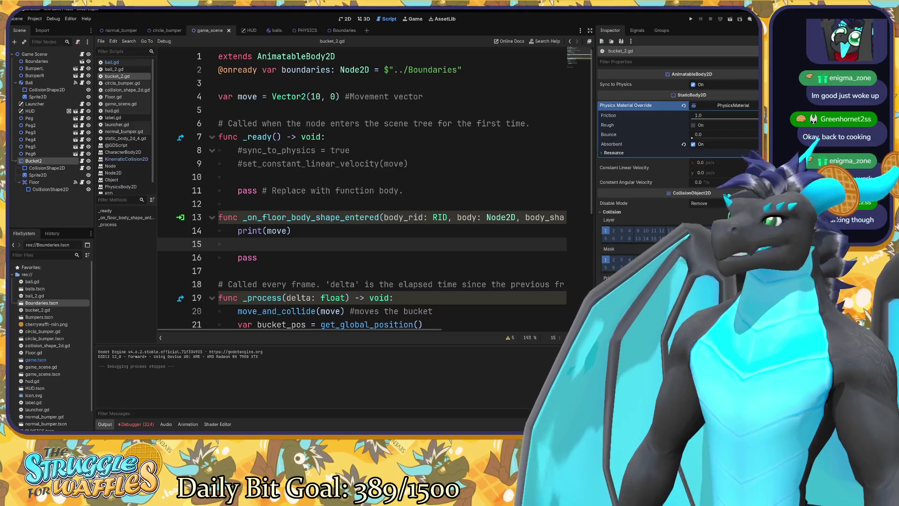
pyautogui.scroll(-5, 362, 192)
pyautogui.scroll(3, 362, 192)
pyautogui.moveTo(278, 244)
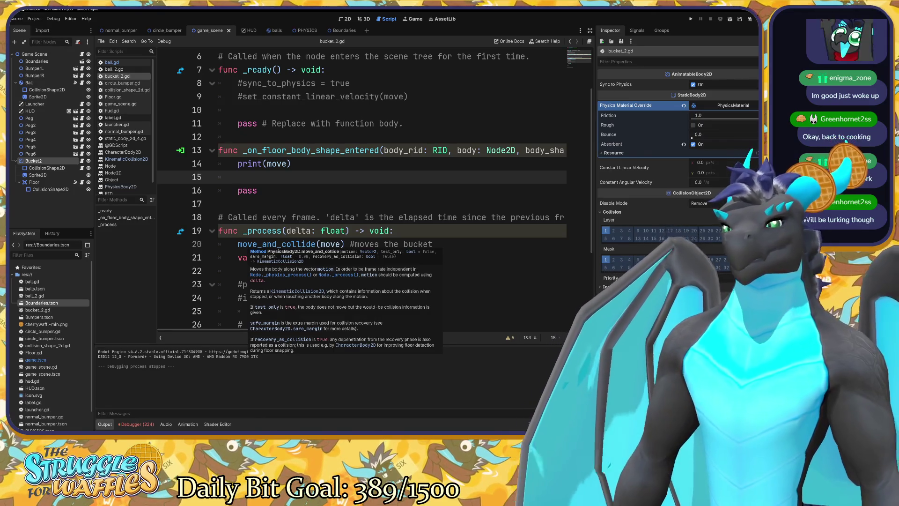
pyautogui.click(234, 217)
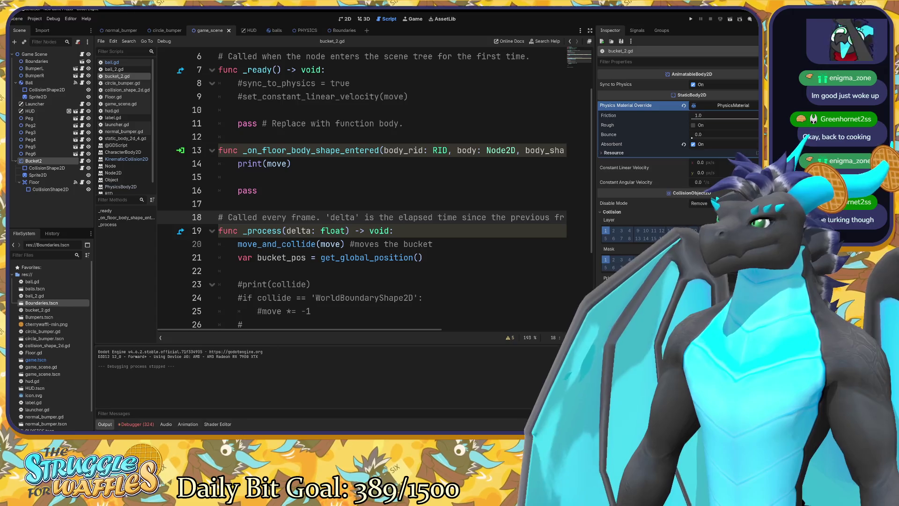
pyautogui.scroll(1, 375, 188)
pyautogui.scroll(-1, 375, 188)
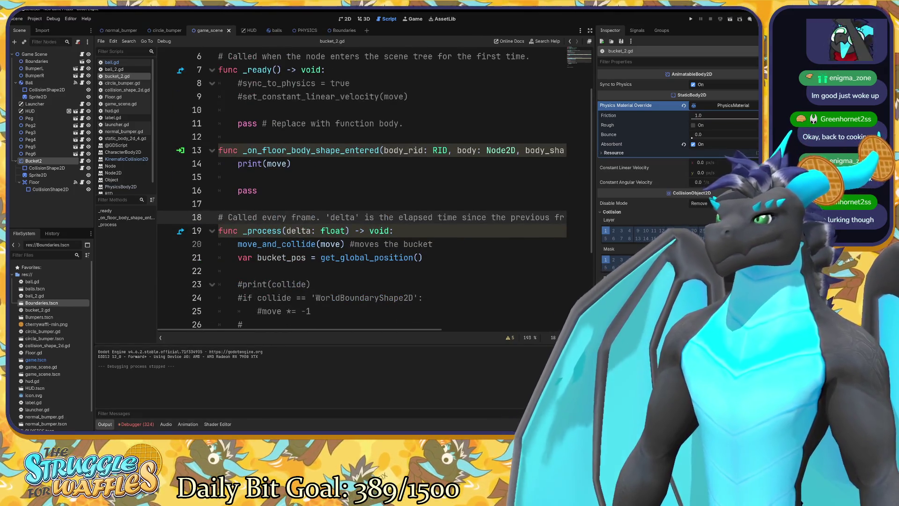
pyautogui.moveTo(425, 330); pyautogui.dragTo(503, 330)
# Step: Change line 13's body type from Node2D to WorldBoundaryShape2D and run the game with F5
pyautogui.hotkey('shift', 'Left')
pyautogui.hotkey('shift', 'Left')
pyautogui.hotkey('shift', 'Left')
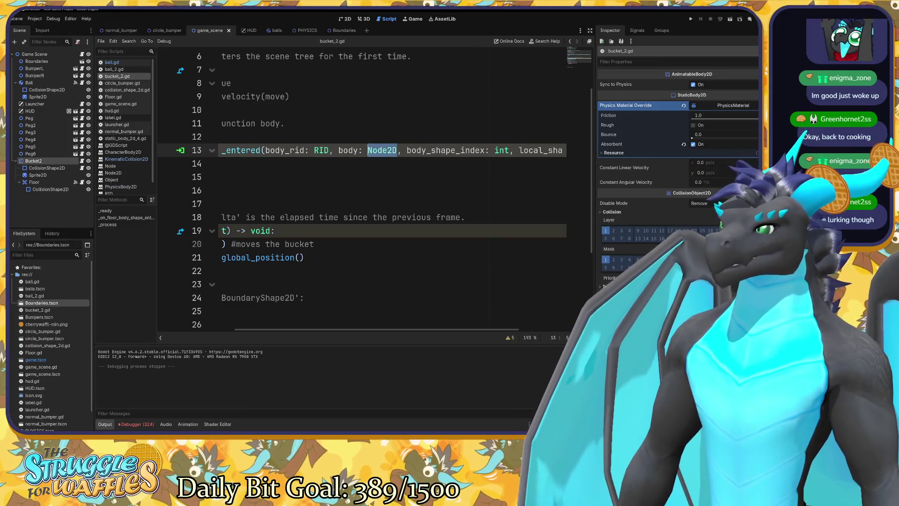
pyautogui.write('World')
pyautogui.press('Down')
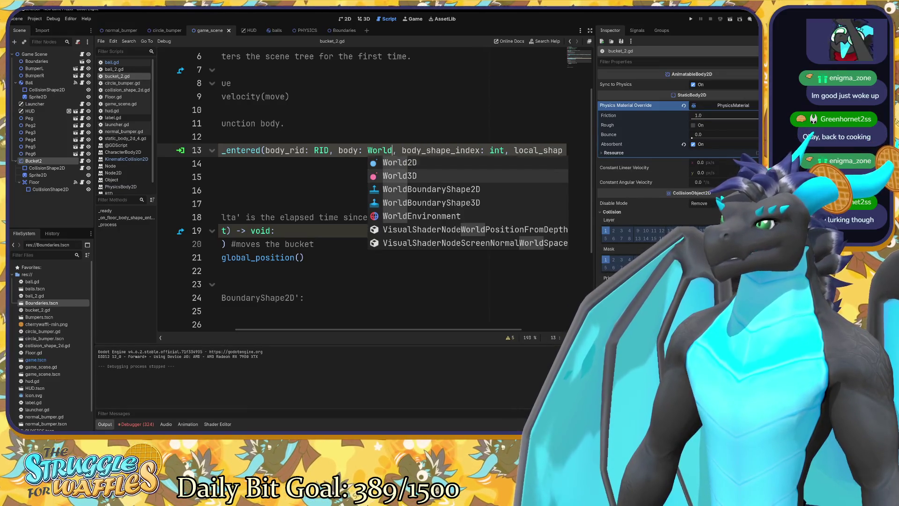
pyautogui.press('Down')
pyautogui.press('Return')
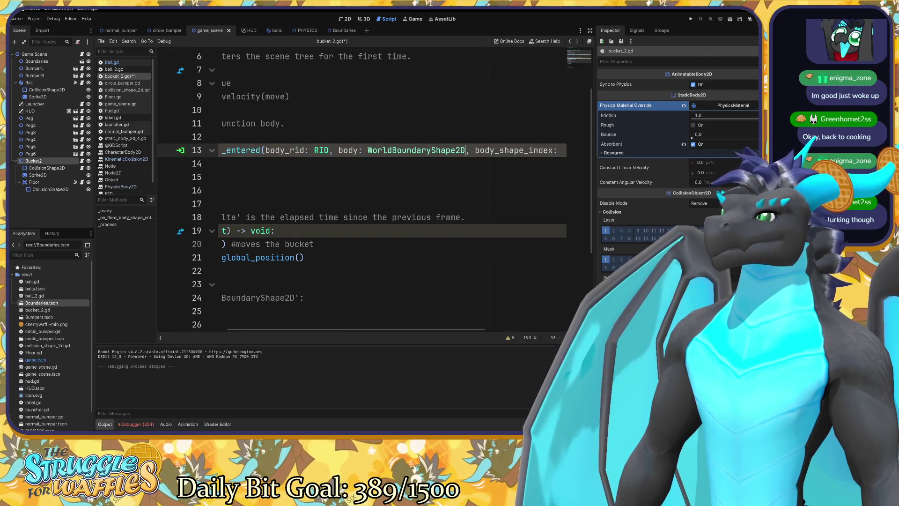
pyautogui.click(218, 136)
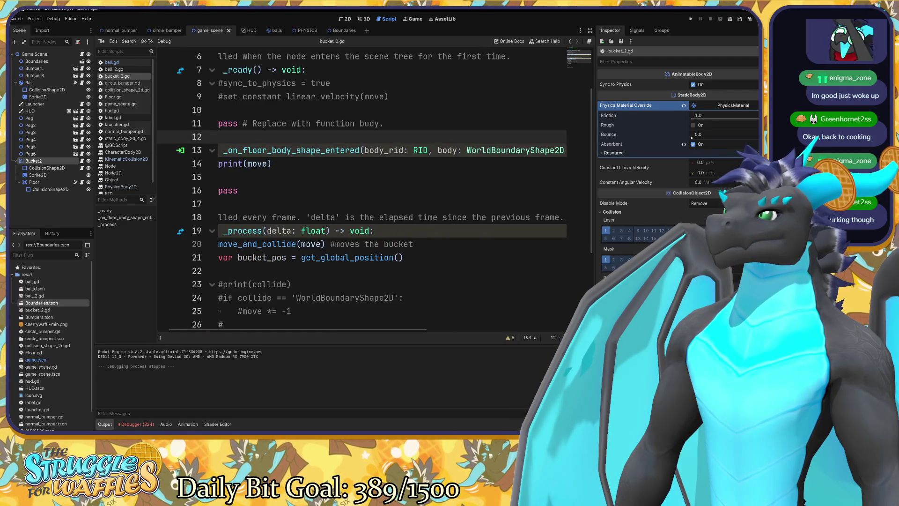
pyautogui.press('F5')
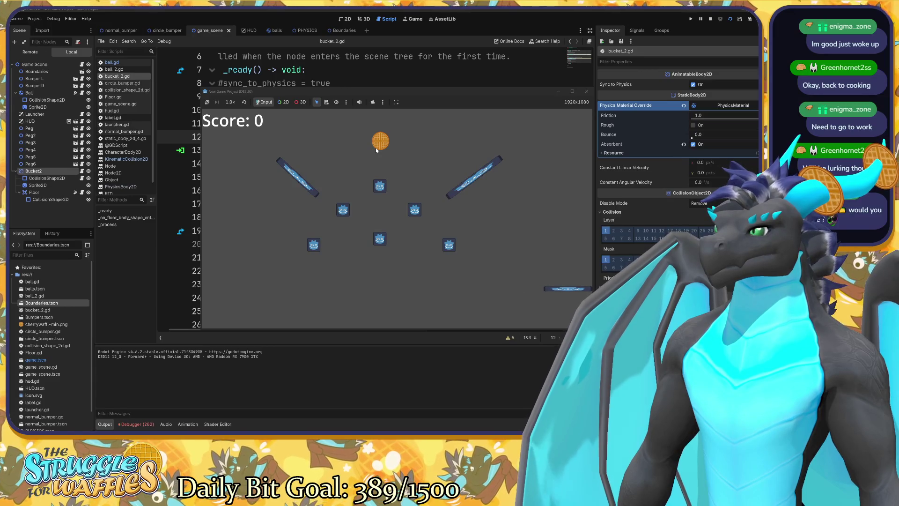
# Step: Stop the running game to return to bucket_2.gd
pyautogui.click(586, 92)
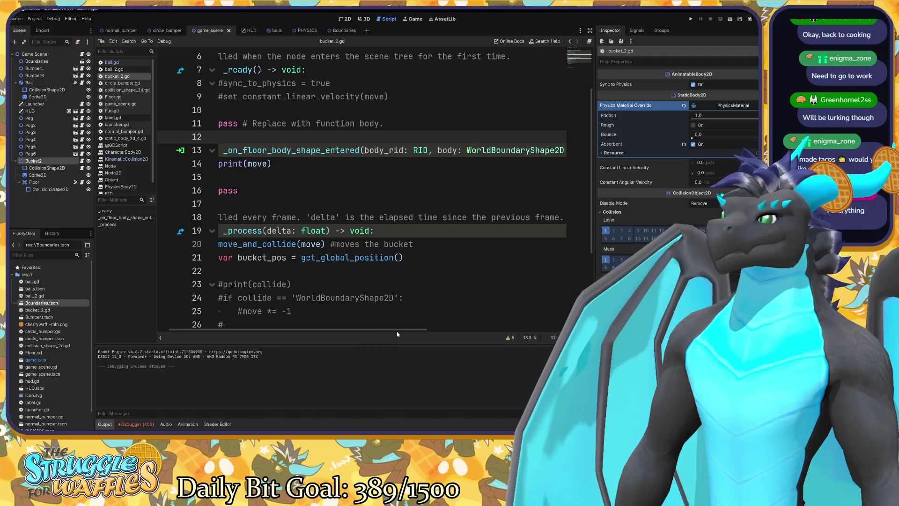
# Step: Show the Floor Area2D's properties in the Inspector while keeping the line 13 floor handler in view
pyautogui.moveTo(401, 330)
pyautogui.mouseDown()
pyautogui.moveTo(359, 330)
pyautogui.moveTo(583, 323)
pyautogui.moveTo(409, 329)
pyautogui.mouseUp()
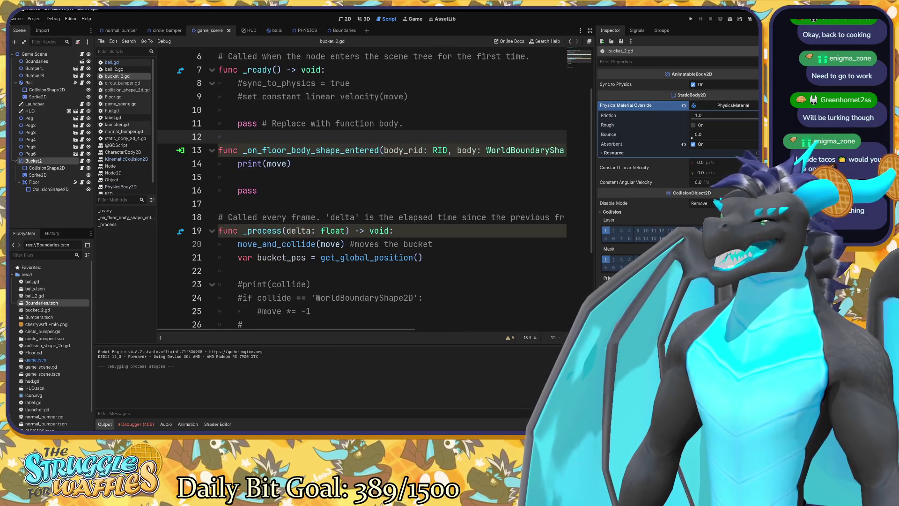
pyautogui.click(331, 150)
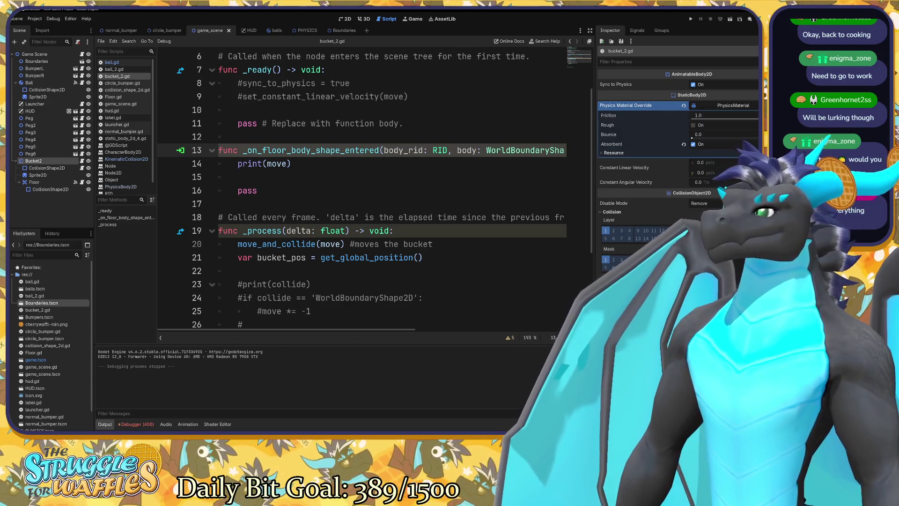
pyautogui.click(46, 182)
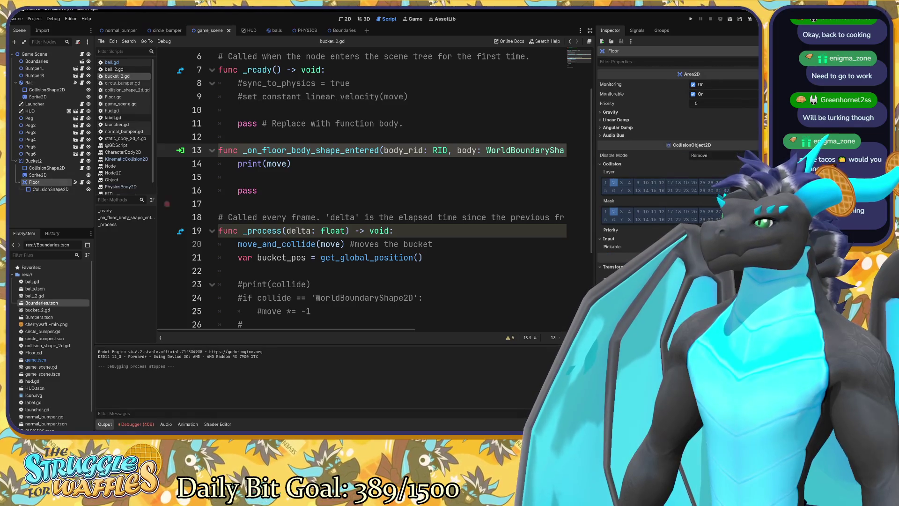
pyautogui.moveTo(340, 330)
pyautogui.mouseDown()
pyautogui.moveTo(514, 337)
pyautogui.moveTo(448, 336)
pyautogui.mouseUp()
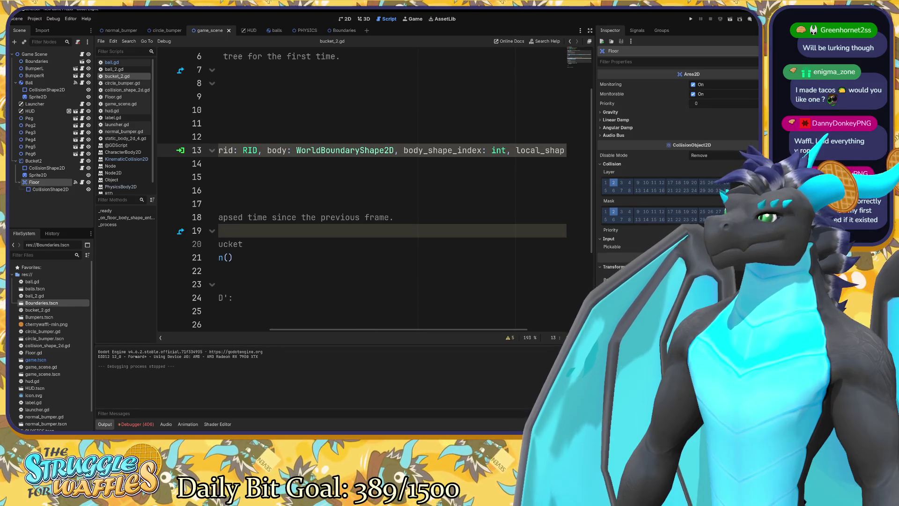
pyautogui.hscroll(-10, 391, 188)
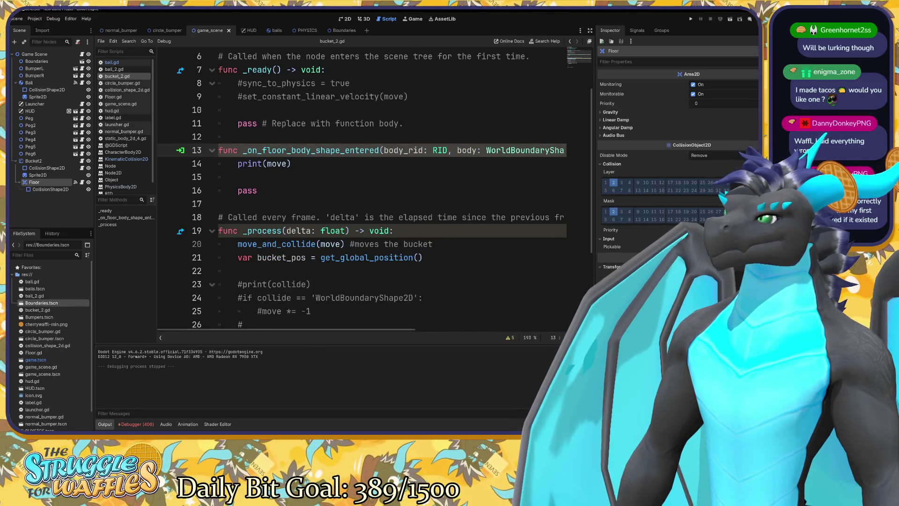
pyautogui.click(239, 177)
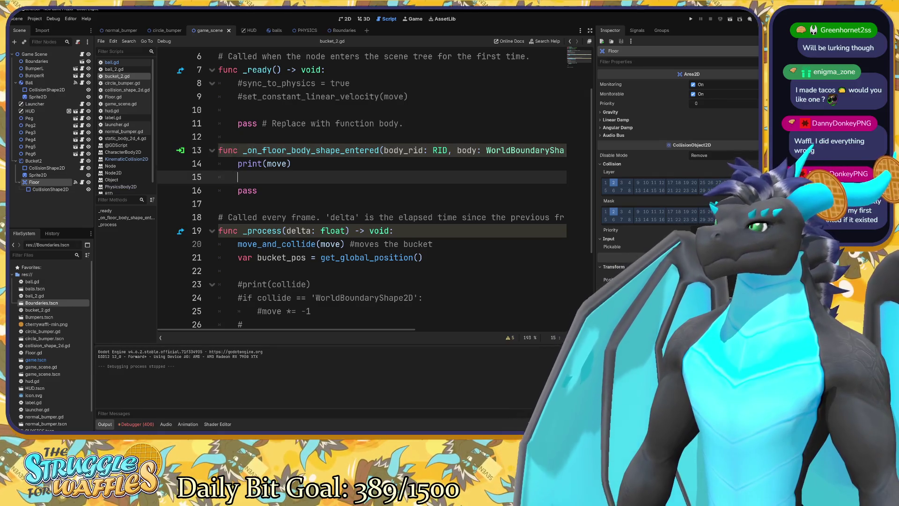
pyautogui.click(239, 150)
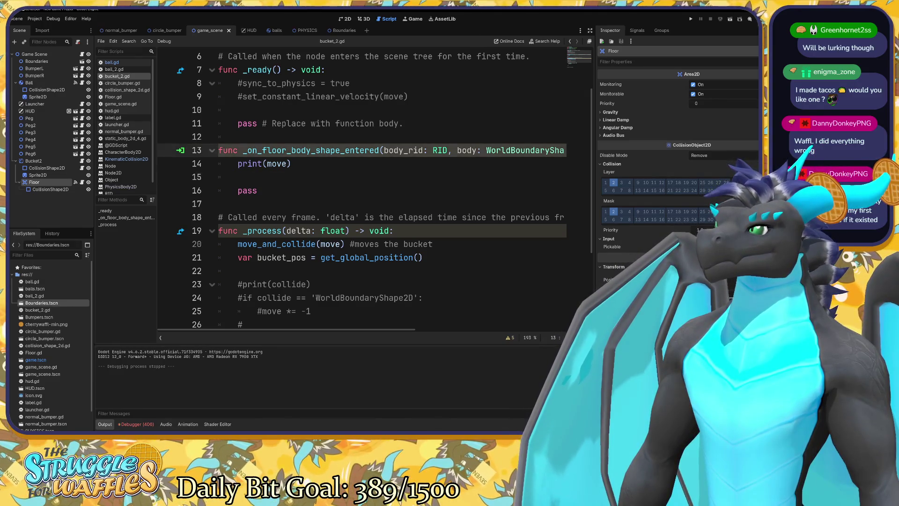
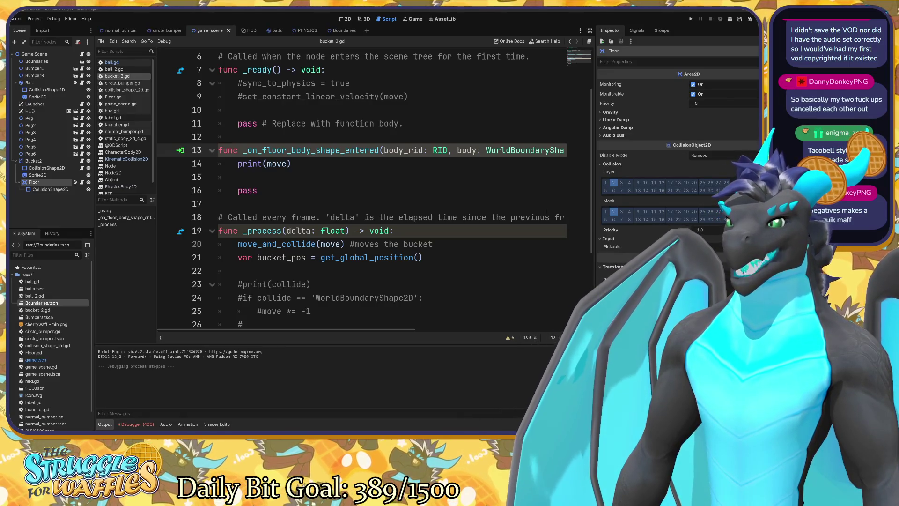
# Step: Place the cursor on blank line 15 of bucket_2.gd and show the Floor node's Signals list
pyautogui.click(238, 176)
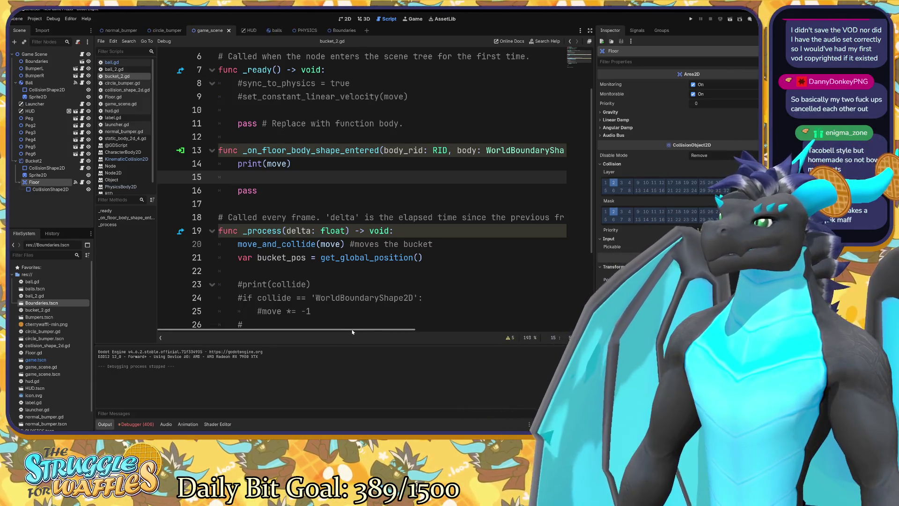
pyautogui.hscroll(2, 338, 340)
pyautogui.hscroll(-2, 282, 320)
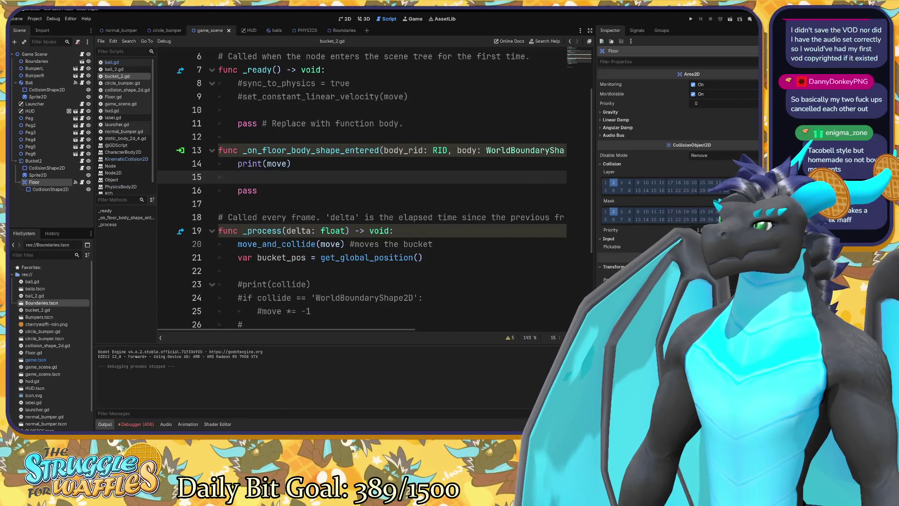
pyautogui.click(632, 31)
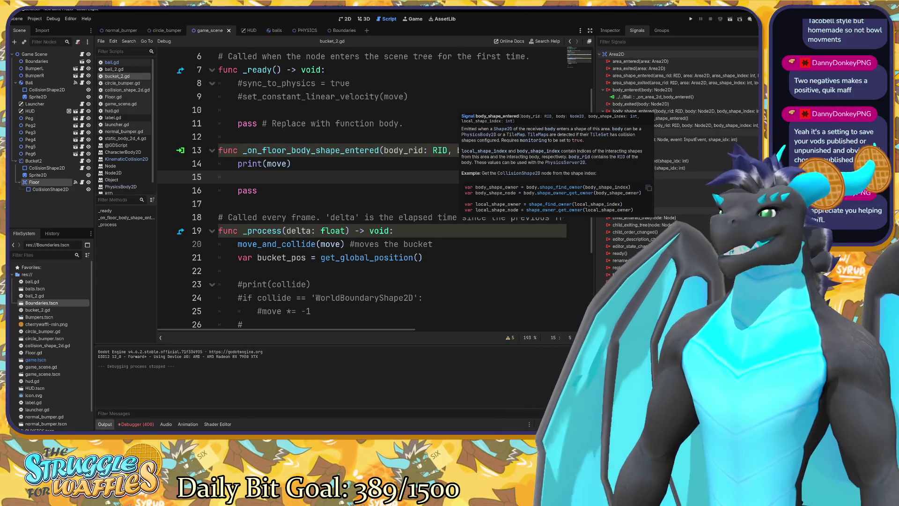
# Step: Retype the floor handler's body parameter as PhysicsBody2D and test-run the game
pyautogui.click(291, 163)
pyautogui.moveTo(486, 150)
pyautogui.mouseDown()
pyautogui.moveTo(569, 149)
pyautogui.moveTo(423, 150)
pyautogui.moveTo(569, 149)
pyautogui.moveTo(518, 150)
pyautogui.moveTo(529, 150)
pyautogui.mouseUp()
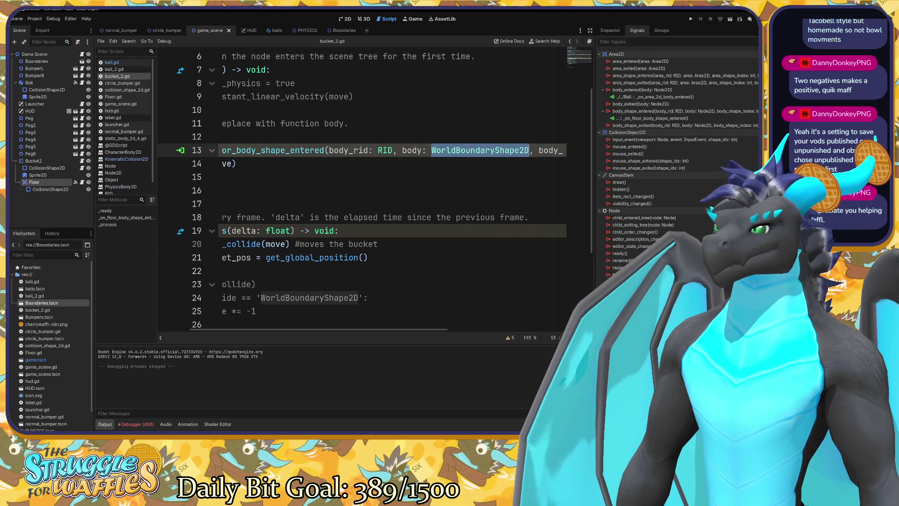
pyautogui.moveTo(529, 150)
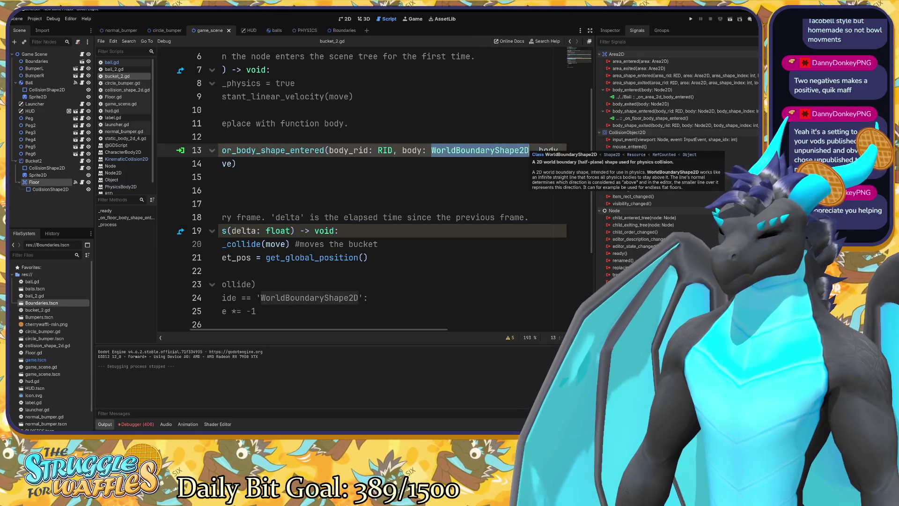
pyautogui.write('Phys')
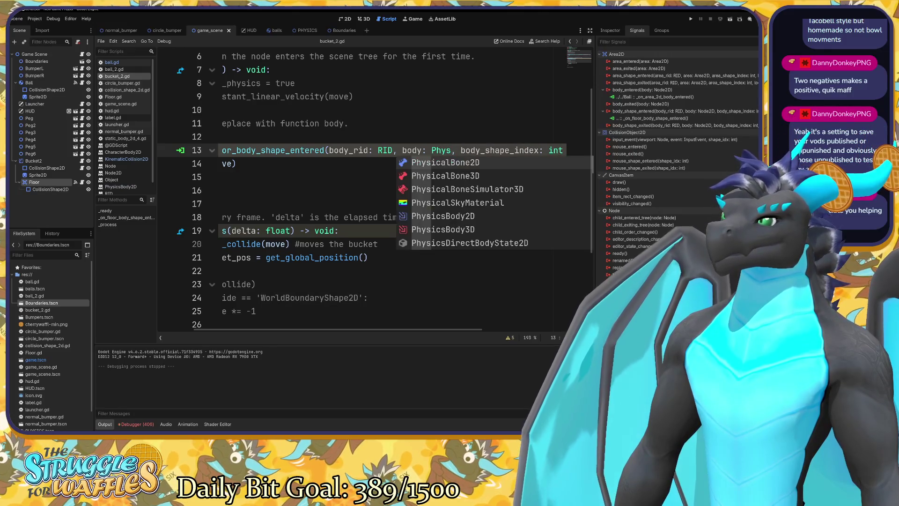
pyautogui.write('ic')
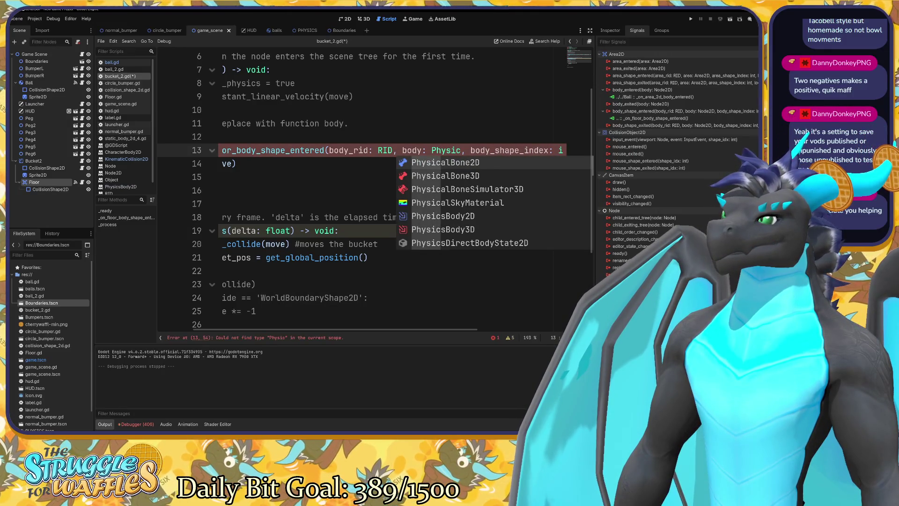
pyautogui.press('Down')
pyautogui.press('Down')
pyautogui.press('Down')
pyautogui.press('Down')
pyautogui.press('Return')
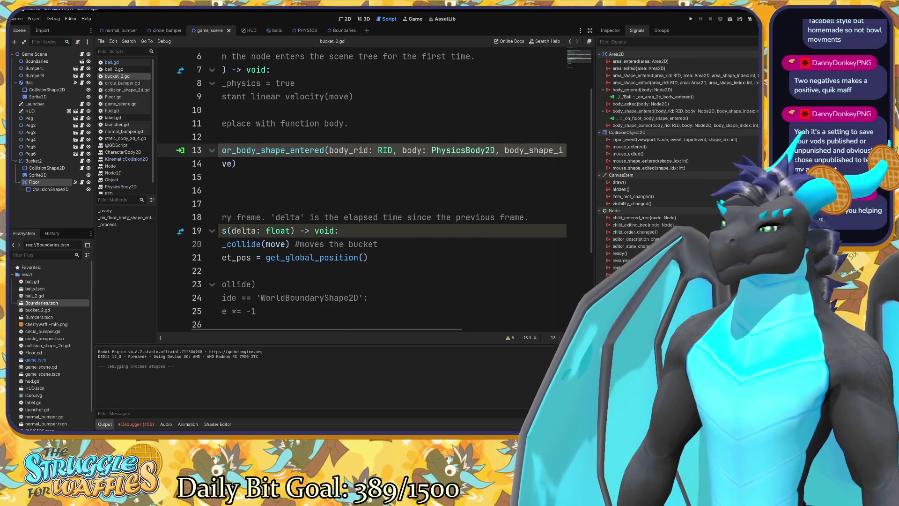
pyautogui.press('F5')
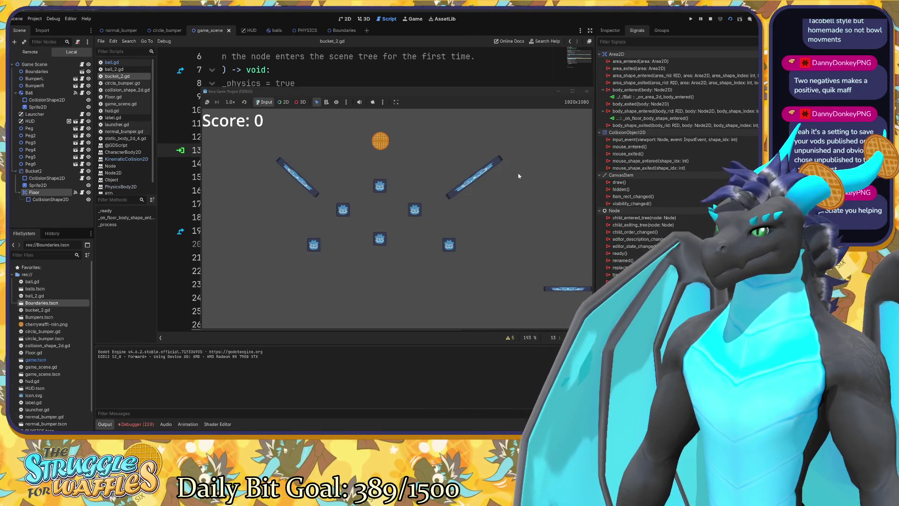
pyautogui.click(587, 91)
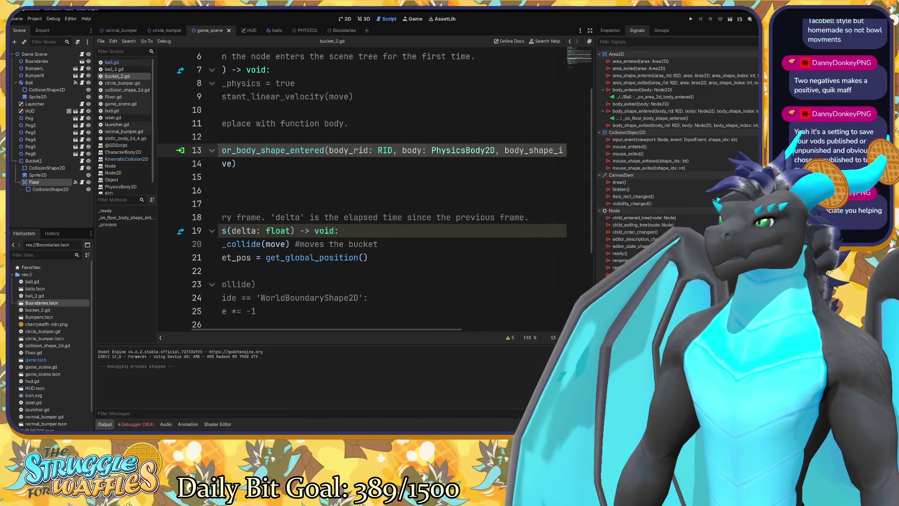
# Step: Change the body parameter type to StaticBody2D and test-run the game again
pyautogui.moveTo(469, 330); pyautogui.dragTo(525, 337)
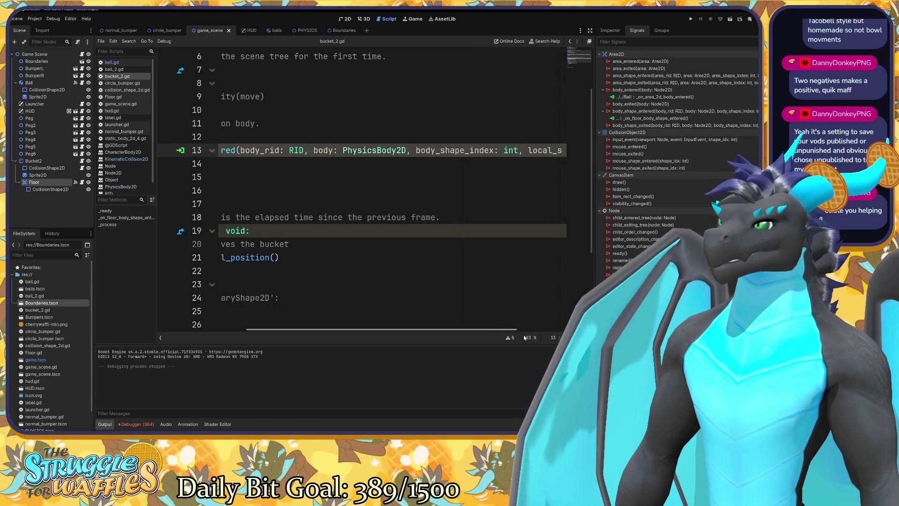
pyautogui.hscroll(-3, 524, 337)
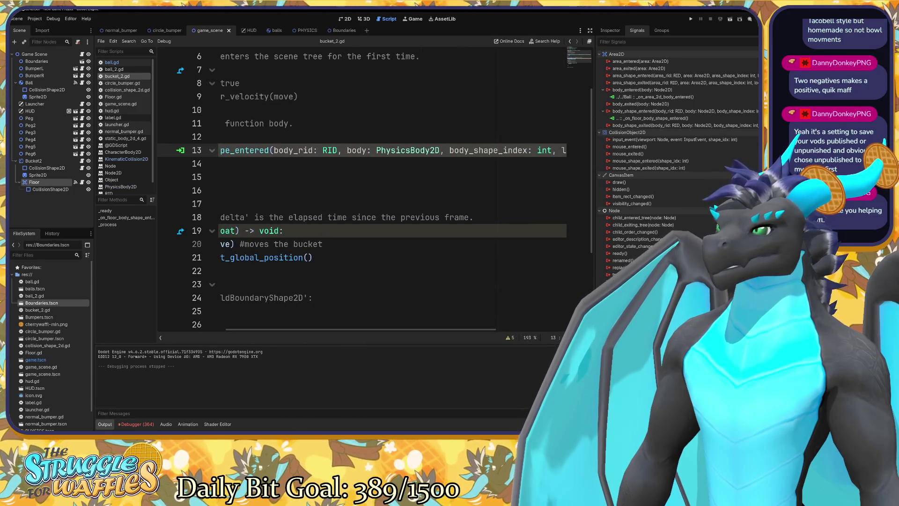
pyautogui.moveTo(410, 151); pyautogui.dragTo(376, 151)
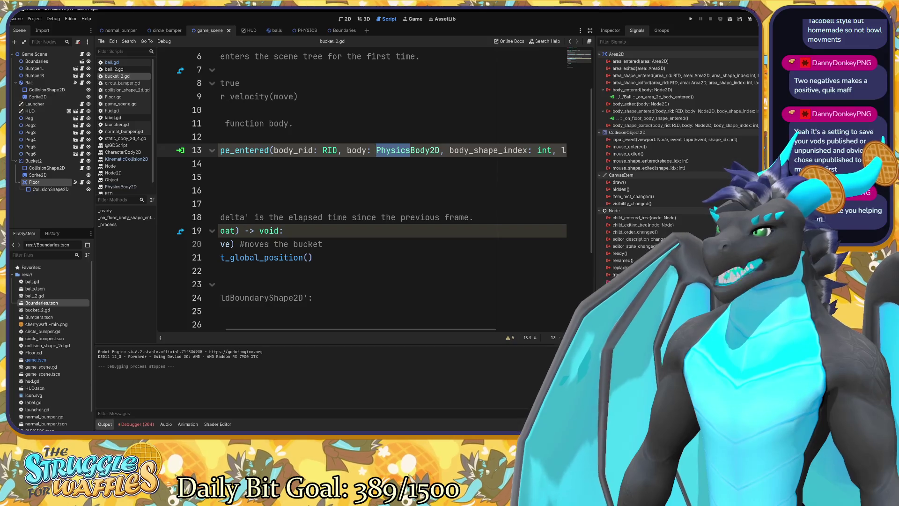
pyautogui.write('Stat')
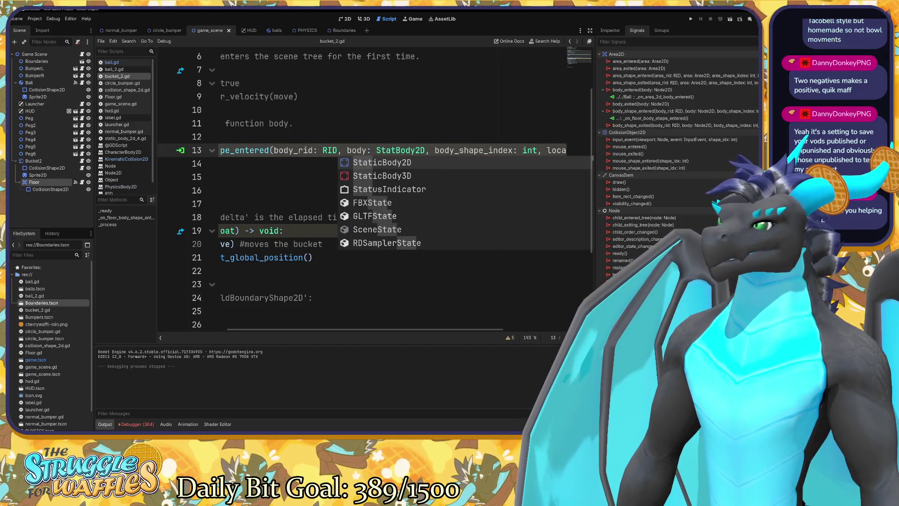
pyautogui.press('Return')
pyautogui.press('Delete')
pyautogui.press('Delete')
pyautogui.press('Delete')
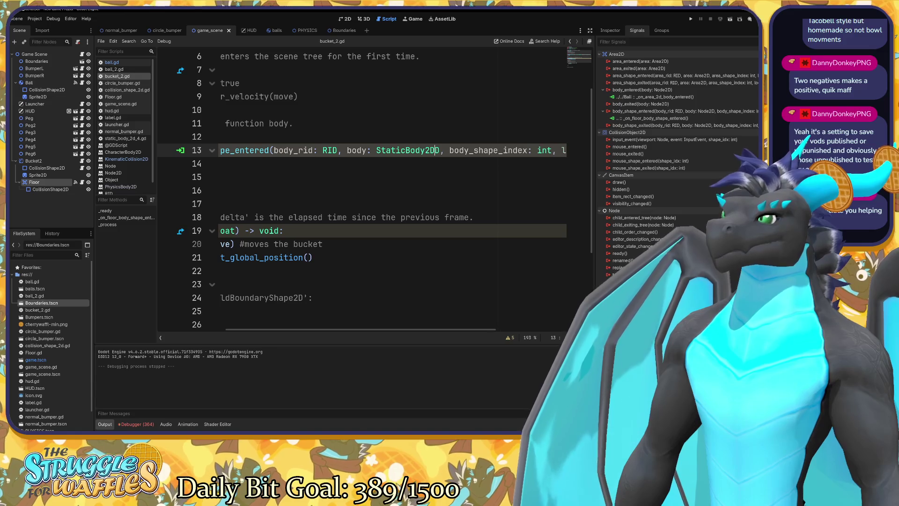
pyautogui.press('F5')
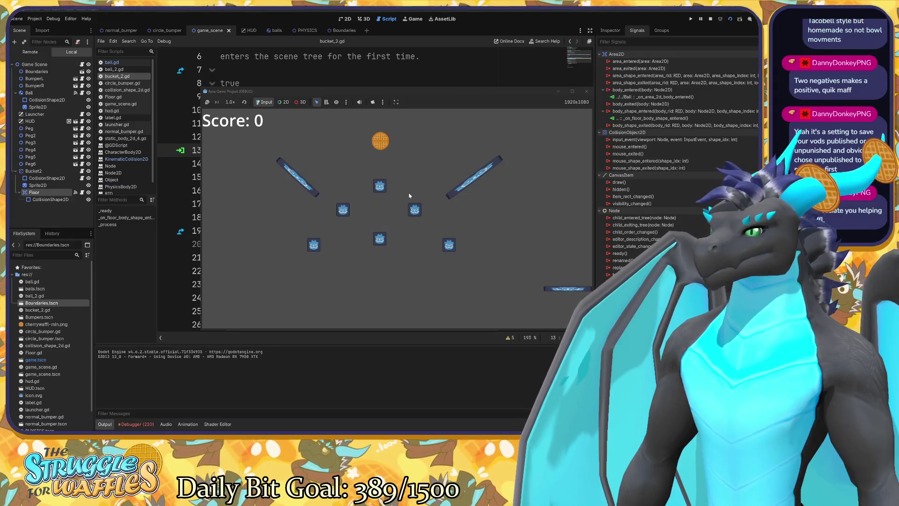
pyautogui.click(587, 91)
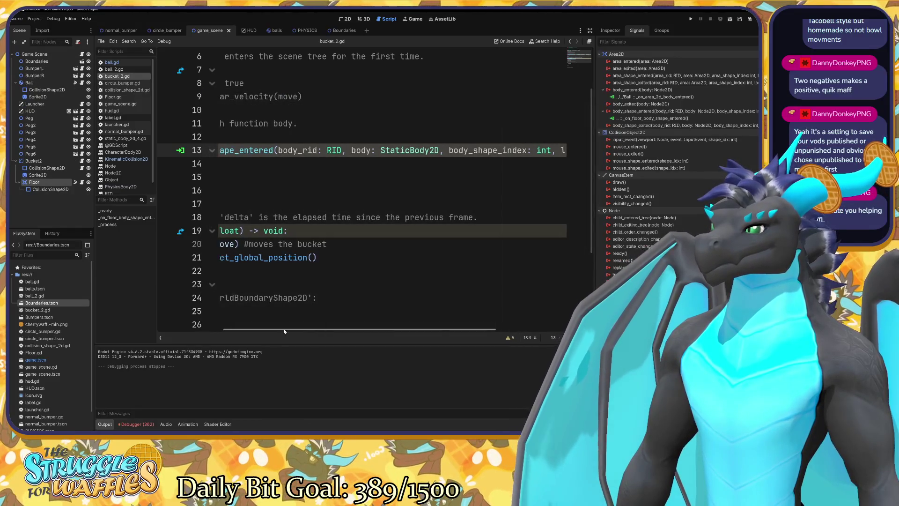
# Step: Make the floor handler print "Collision" instead of move
pyautogui.doubleClick(276, 164)
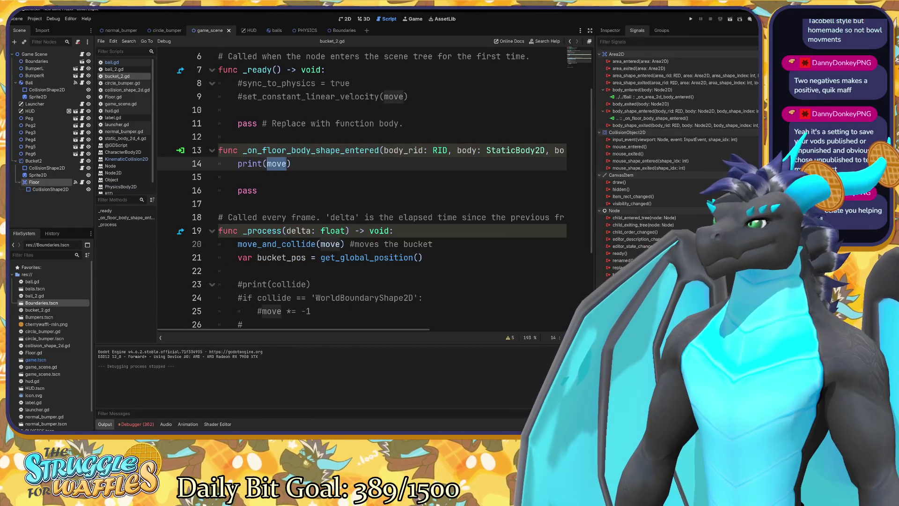
pyautogui.write('"')
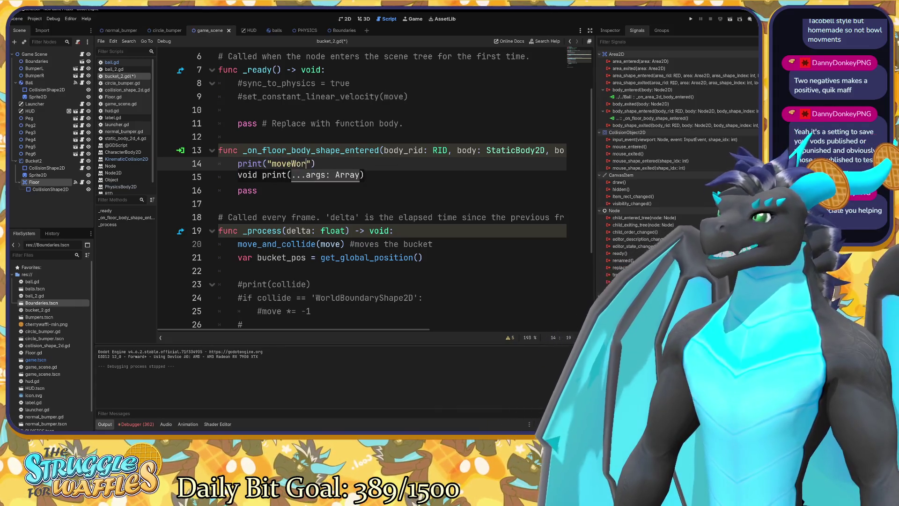
pyautogui.press('BackSpace')
pyautogui.press('BackSpace')
pyautogui.press('BackSpace')
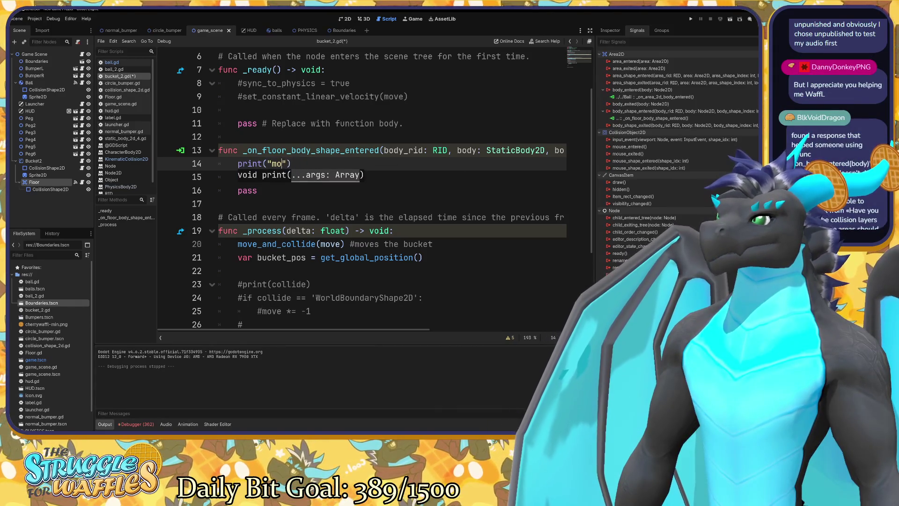
pyautogui.write('Coll')
pyautogui.write('ision')
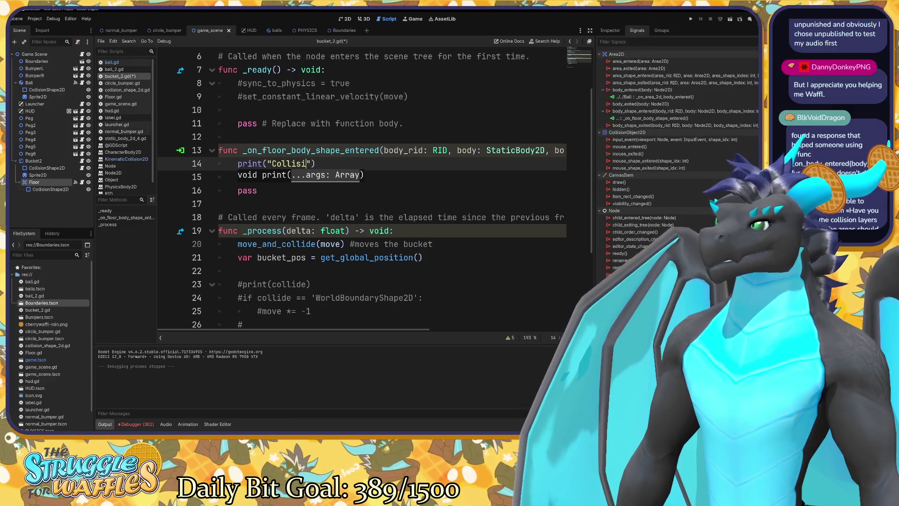
# Step: Run the game, view the Debugger's Errors list, then stop the game
pyautogui.press('F5')
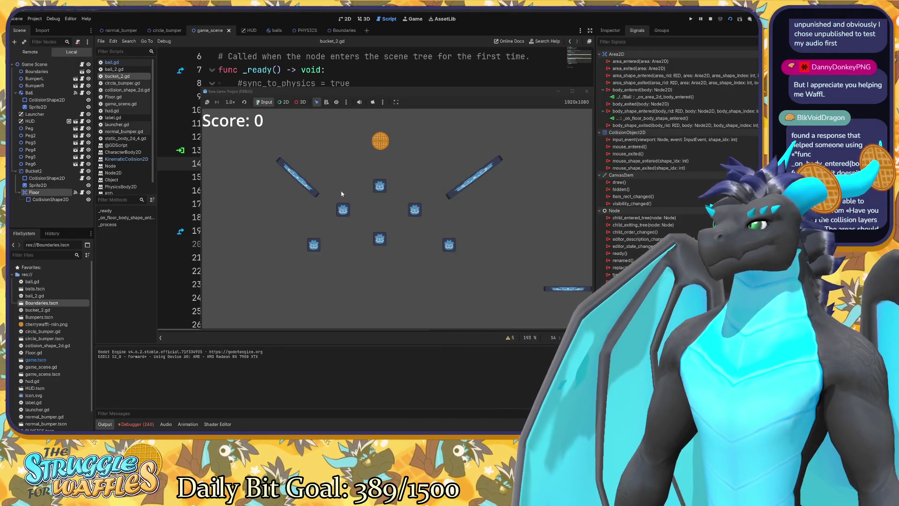
pyautogui.click(144, 424)
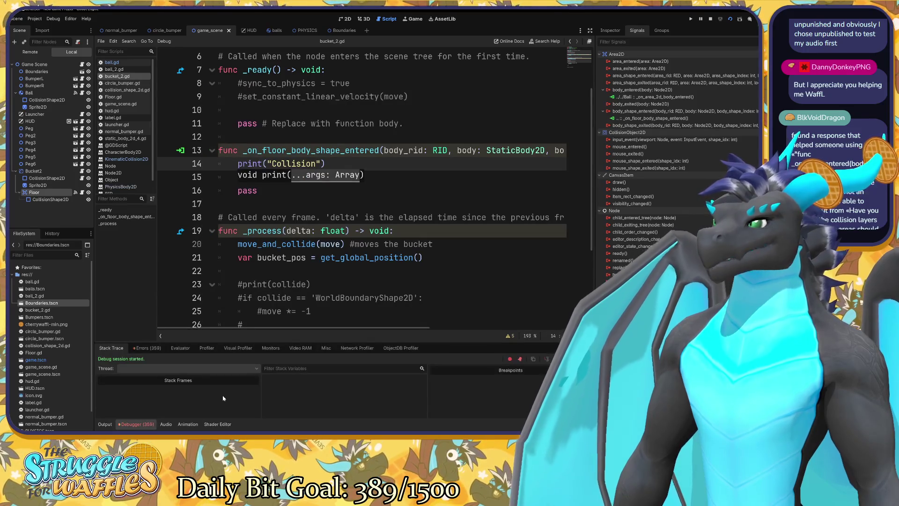
pyautogui.click(147, 348)
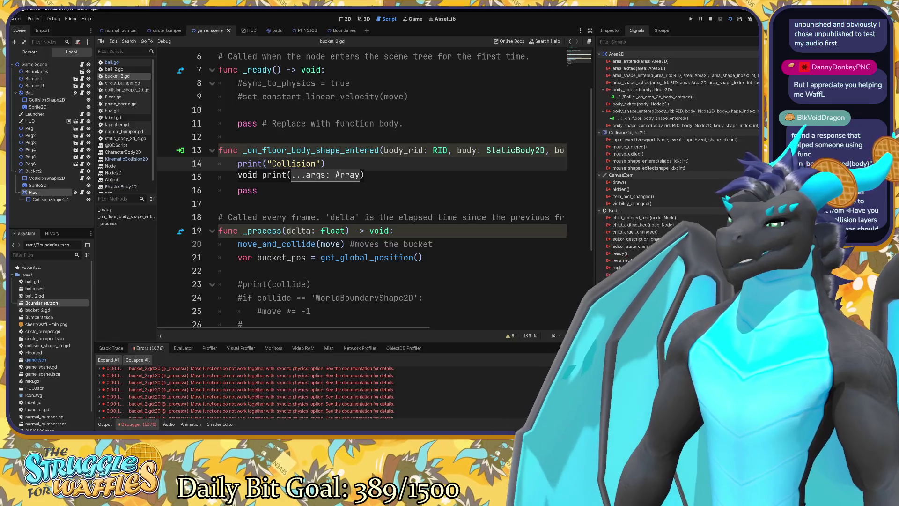
pyautogui.press('F8')
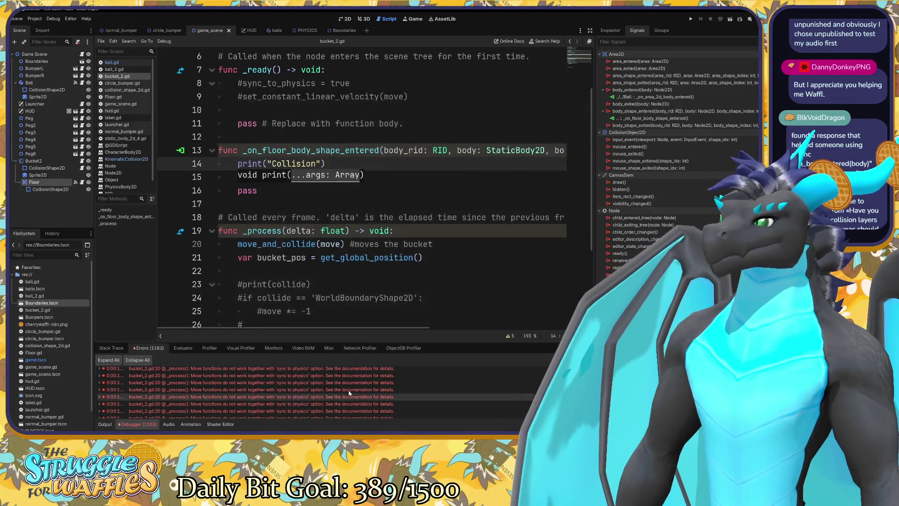
# Step: Delete the commented-out lines and empty line in _ready, then test-run the game
pyautogui.scroll(3, 328, 211)
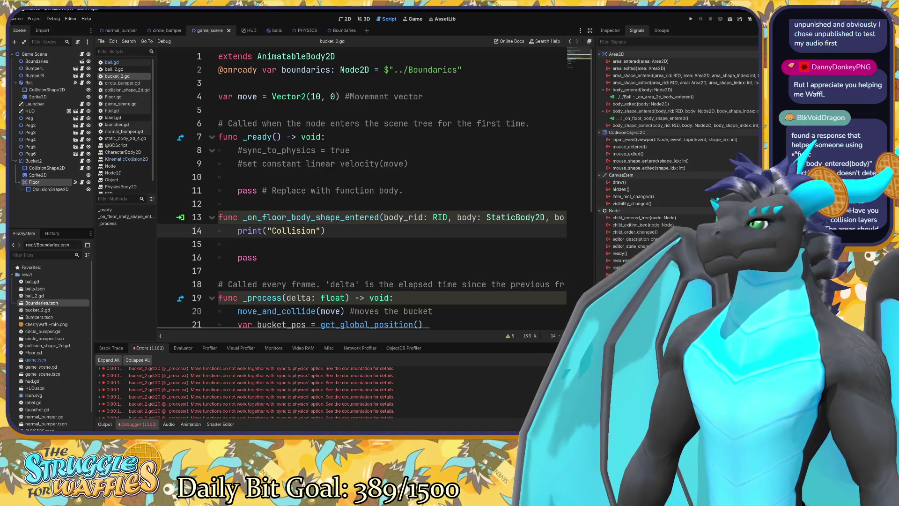
pyautogui.moveTo(408, 164); pyautogui.dragTo(237, 149)
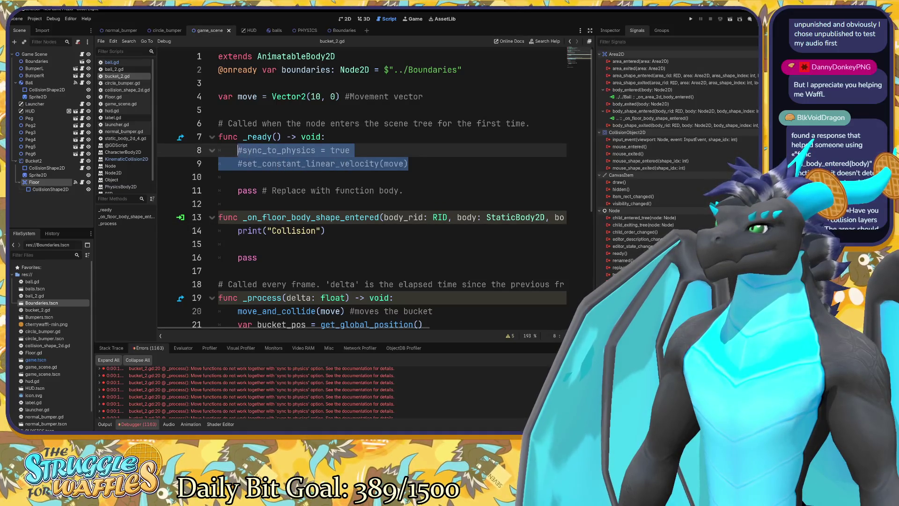
pyautogui.press('BackSpace')
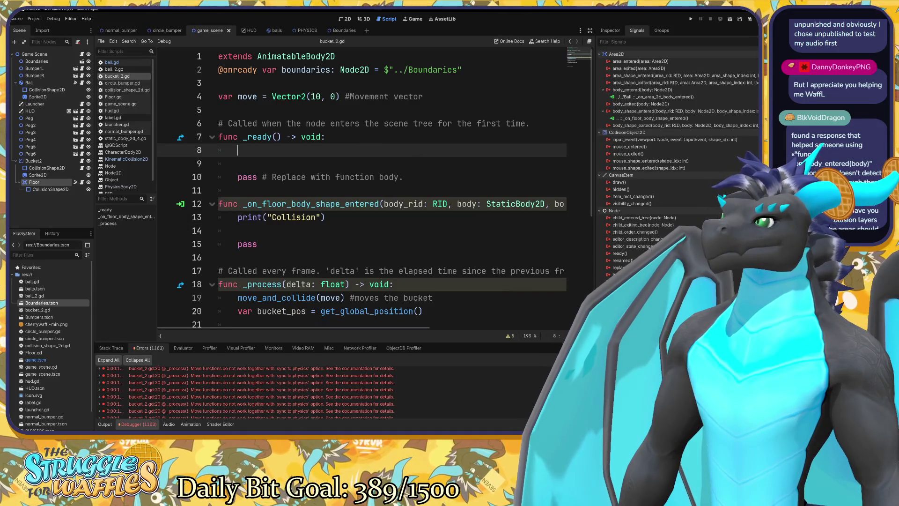
pyautogui.press('BackSpace')
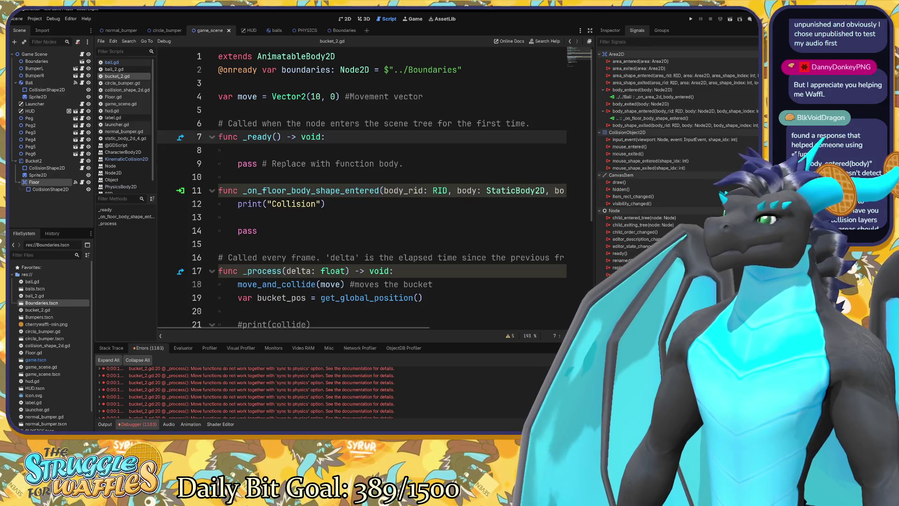
pyautogui.press('F5')
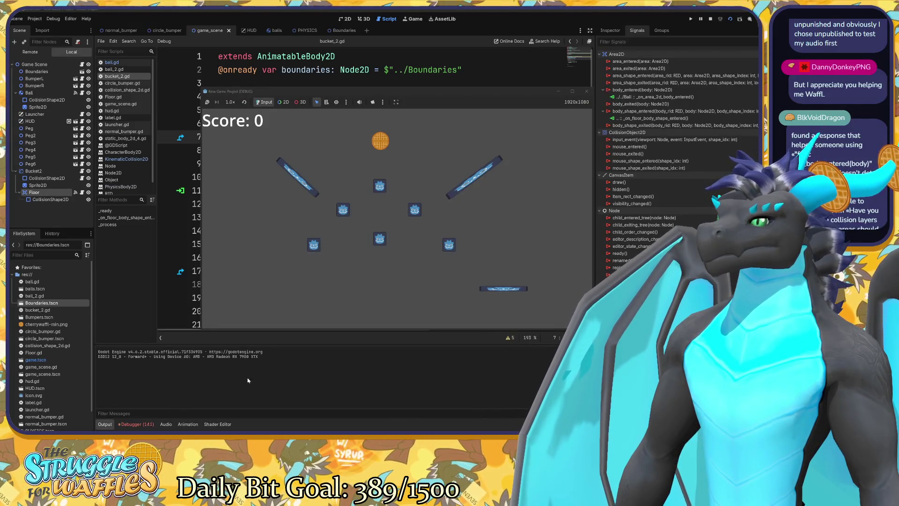
pyautogui.click(586, 91)
# Step: Review the Debugger errors and jump to the script line causing the sync-to-physics warning
pyautogui.click(136, 423)
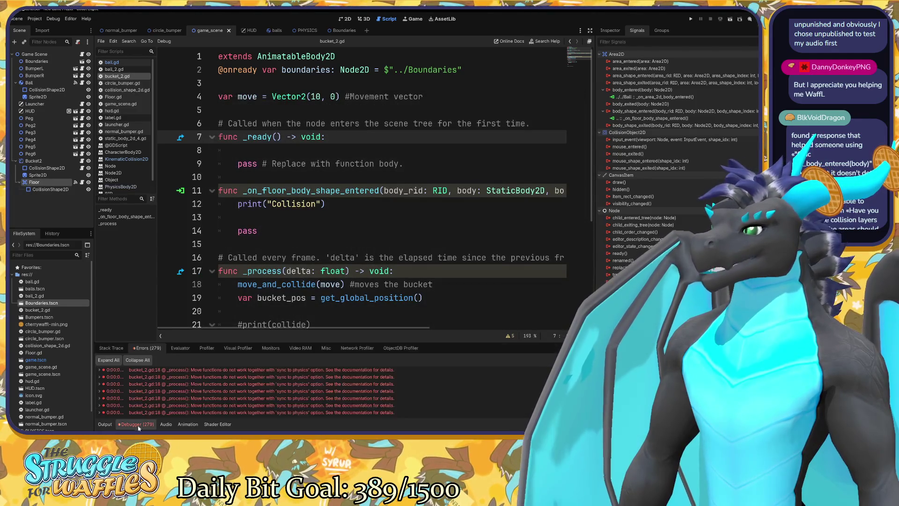
pyautogui.moveTo(335, 377)
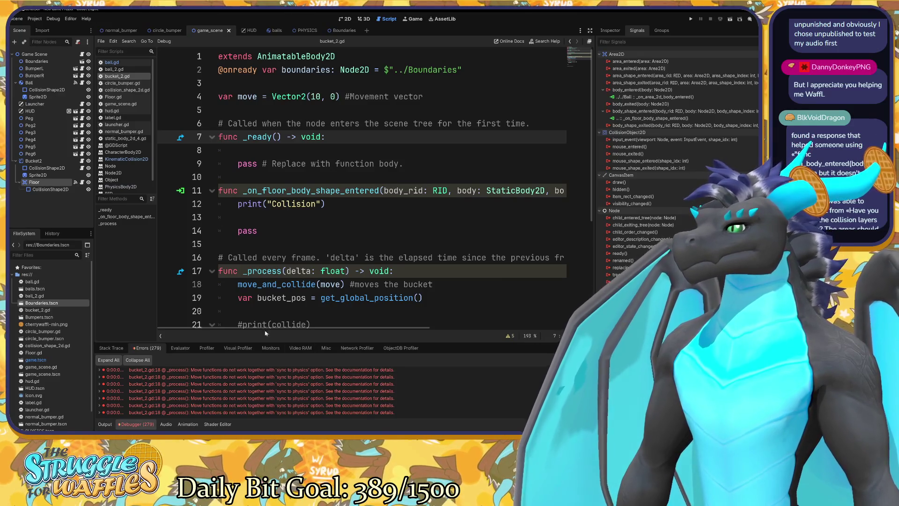
pyautogui.scroll(-2, 335, 270)
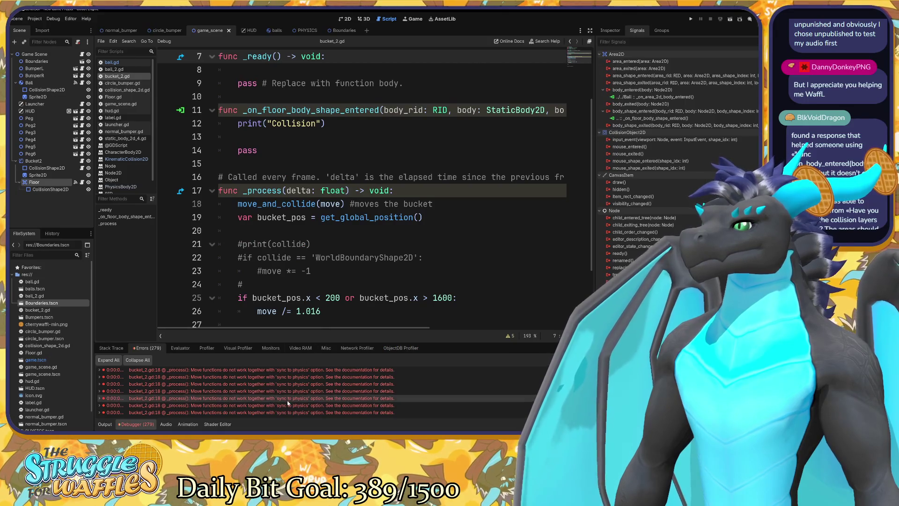
pyautogui.moveTo(295, 398)
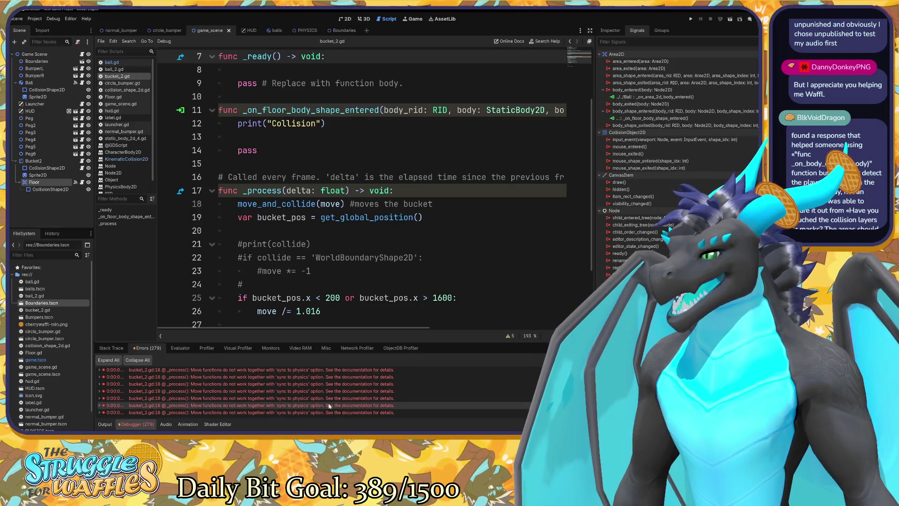
pyautogui.doubleClick(301, 398)
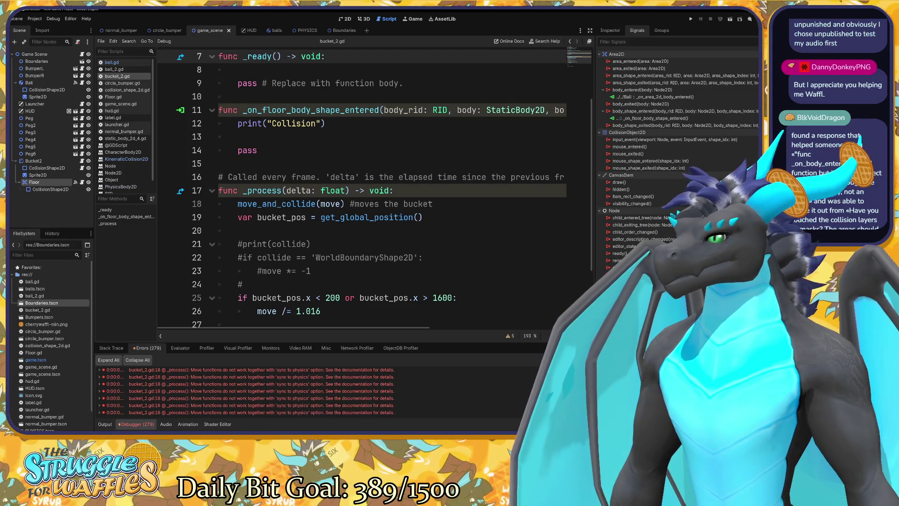
pyautogui.moveTo(265, 205)
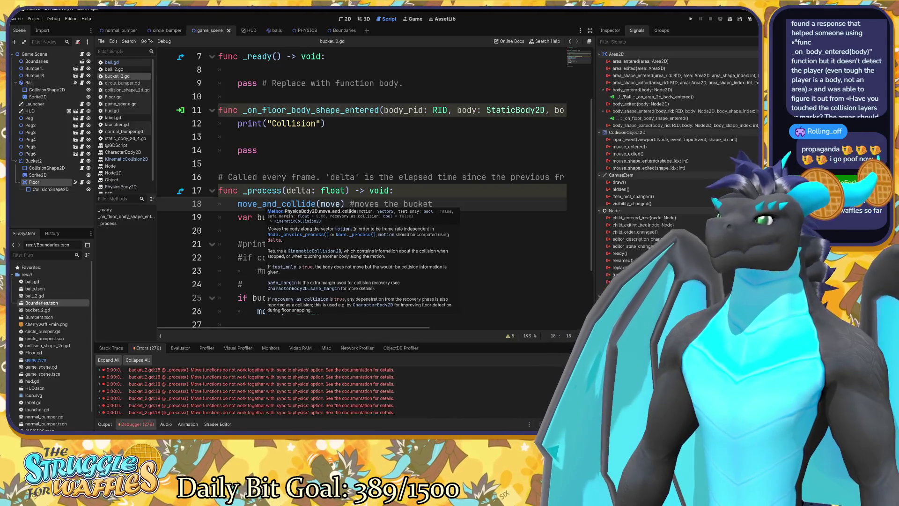
pyautogui.click(287, 190)
# Step: Inspect the Floor, Boundaries and Bucket2 nodes, switching between the Boundaries and game scenes
pyautogui.click(609, 31)
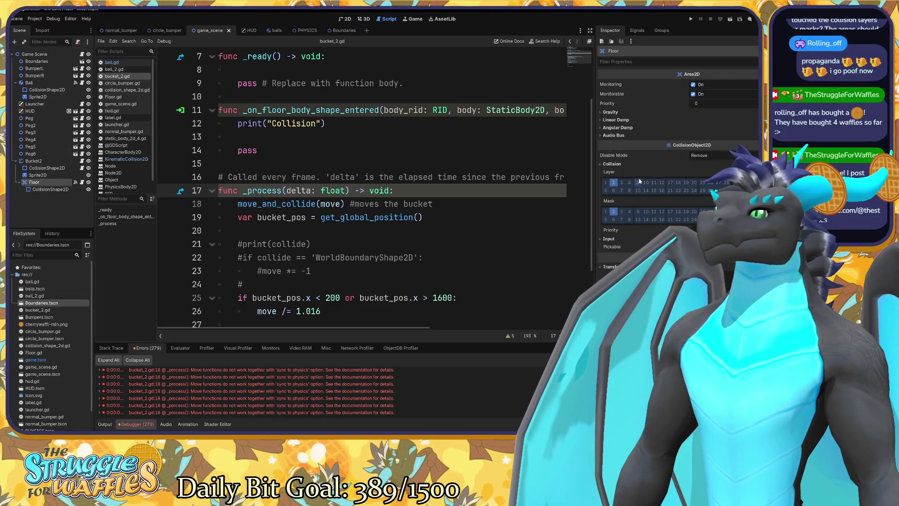
pyautogui.click(37, 61)
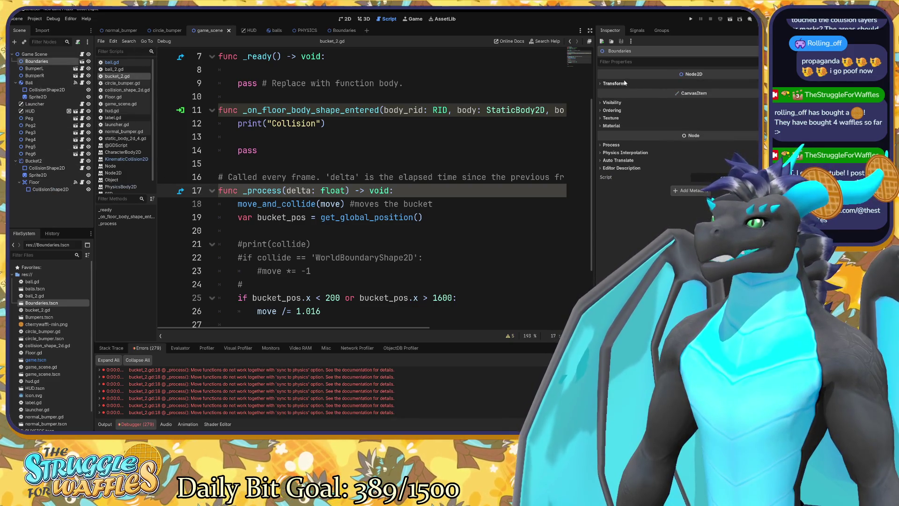
pyautogui.click(613, 84)
pyautogui.click(613, 83)
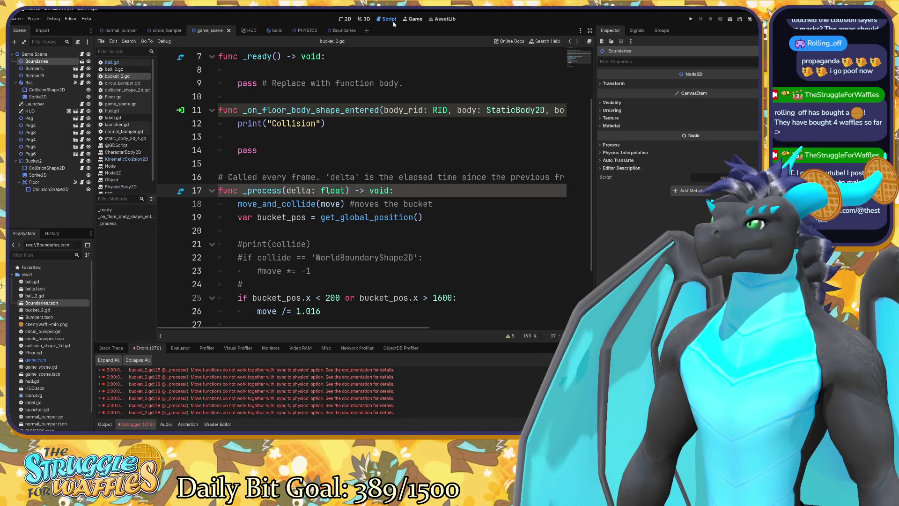
pyautogui.click(343, 32)
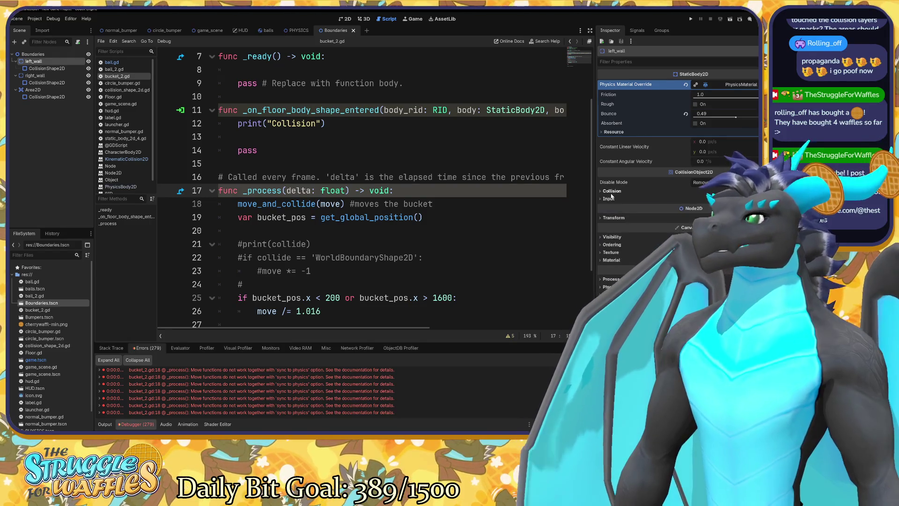
pyautogui.click(206, 32)
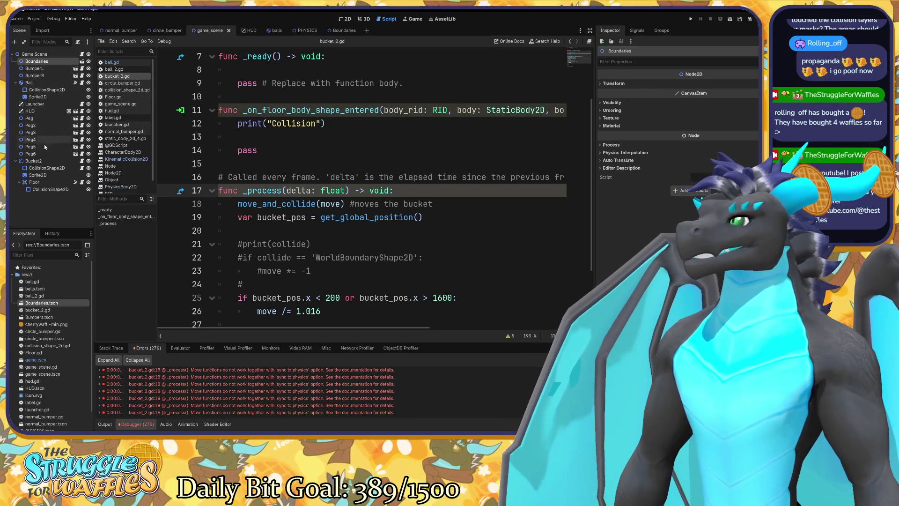
pyautogui.click(38, 161)
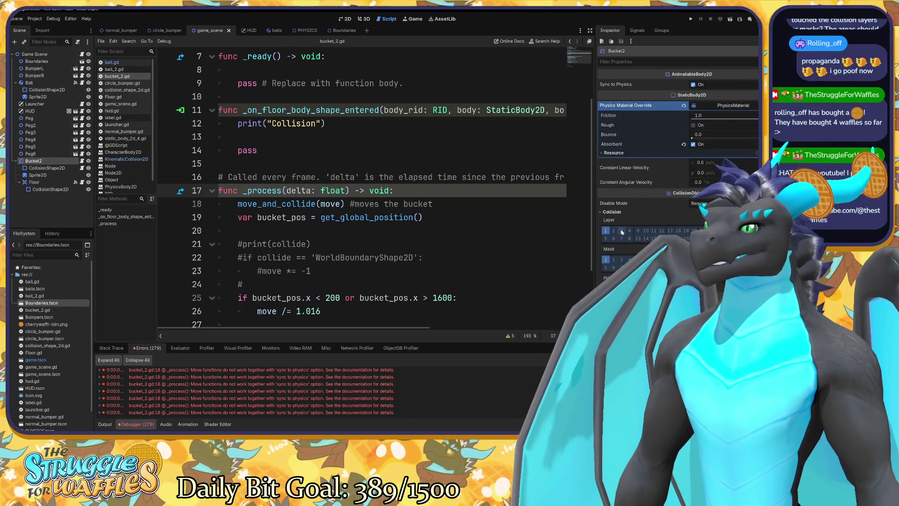
pyautogui.click(338, 31)
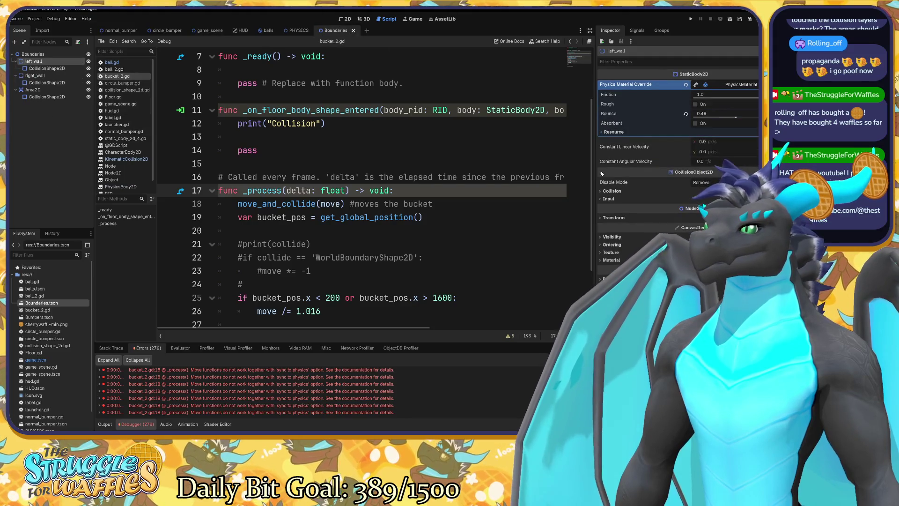
# Step: Review collision layers and masks of left_wall, right_wall and the Area2D in Boundaries
pyautogui.click(612, 191)
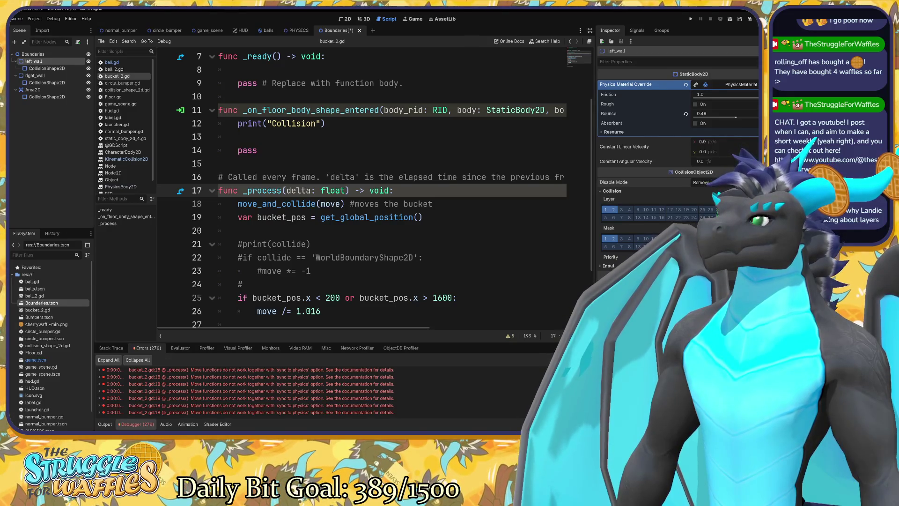
pyautogui.click(42, 77)
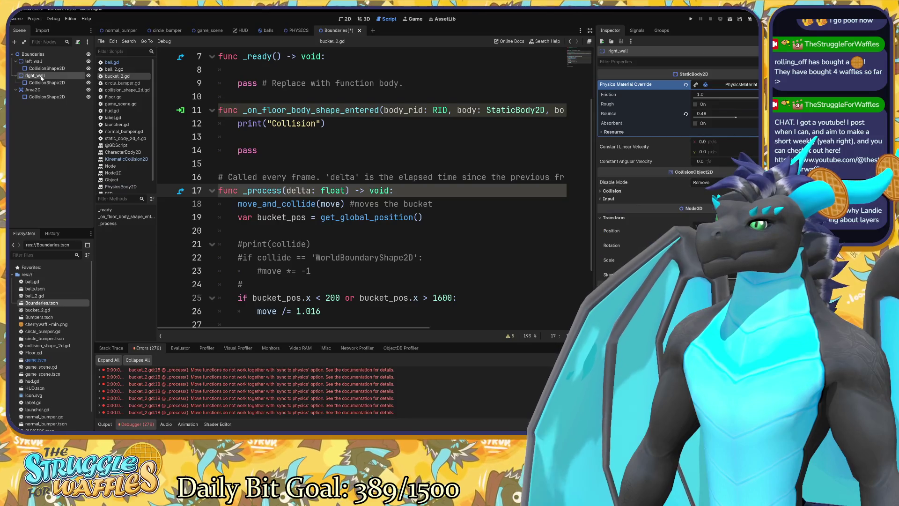
pyautogui.click(611, 190)
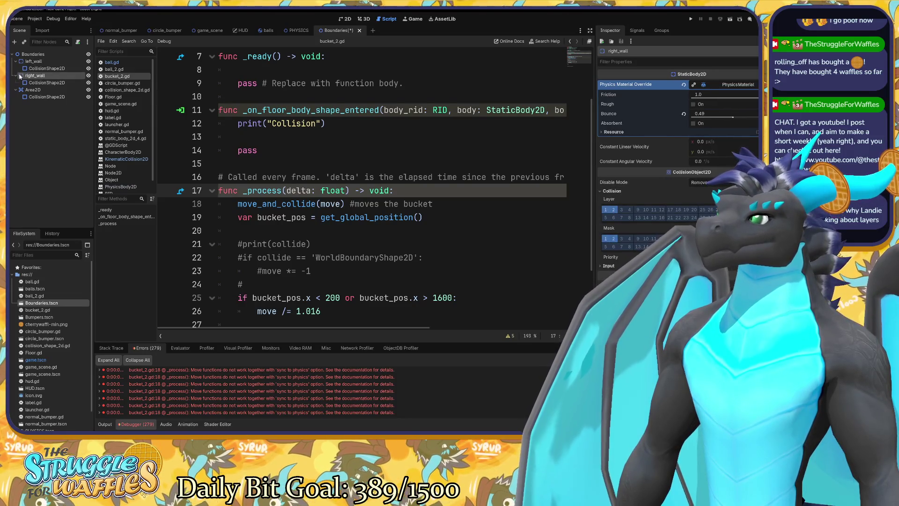
pyautogui.click(32, 89)
pyautogui.click(611, 164)
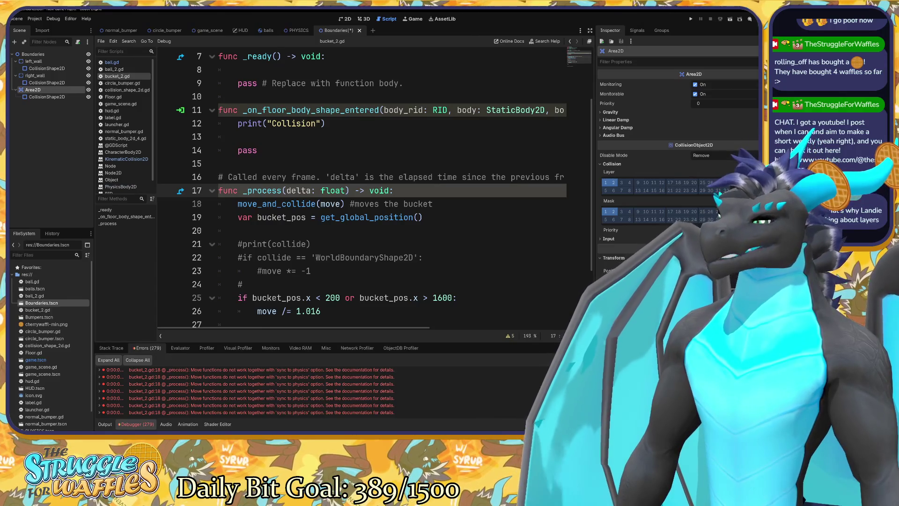
pyautogui.click(210, 30)
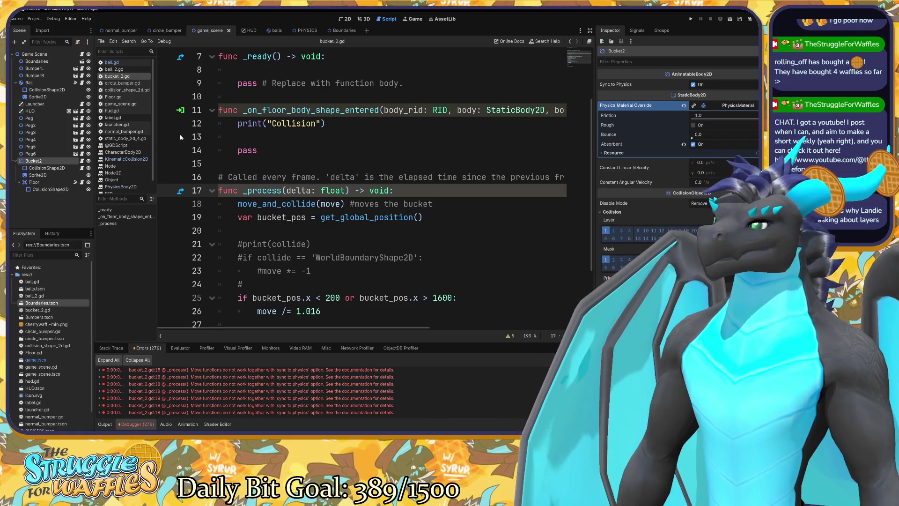
# Step: Inspect Boundaries, BumperL, Ball, Floor and Bucket2 in turn in the game scene's Inspector
pyautogui.click(40, 62)
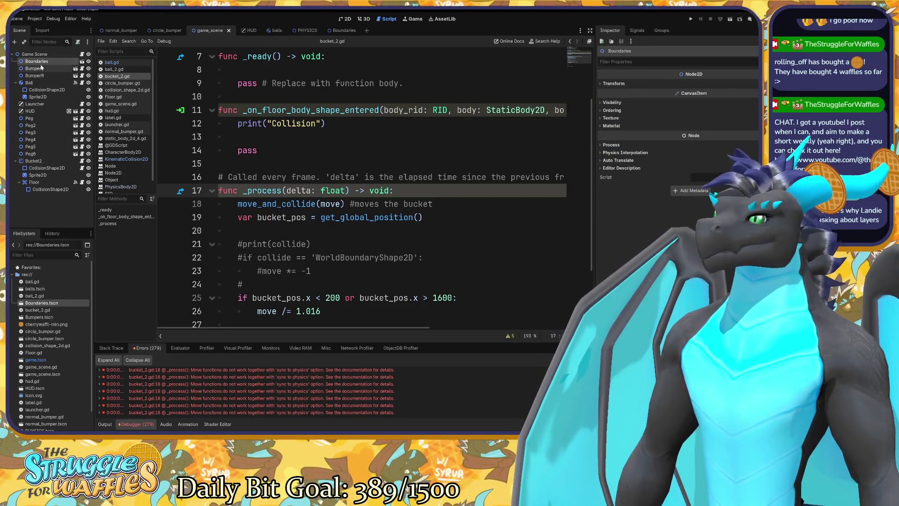
pyautogui.click(41, 68)
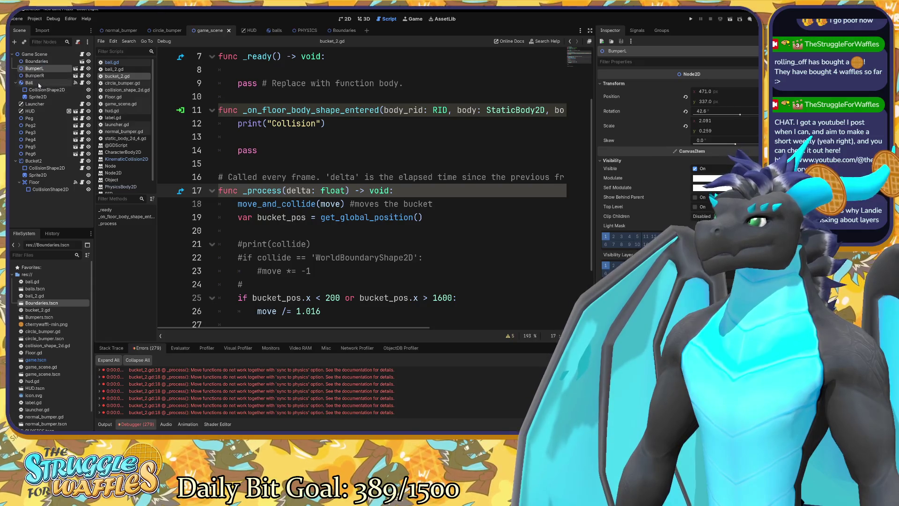
pyautogui.click(42, 83)
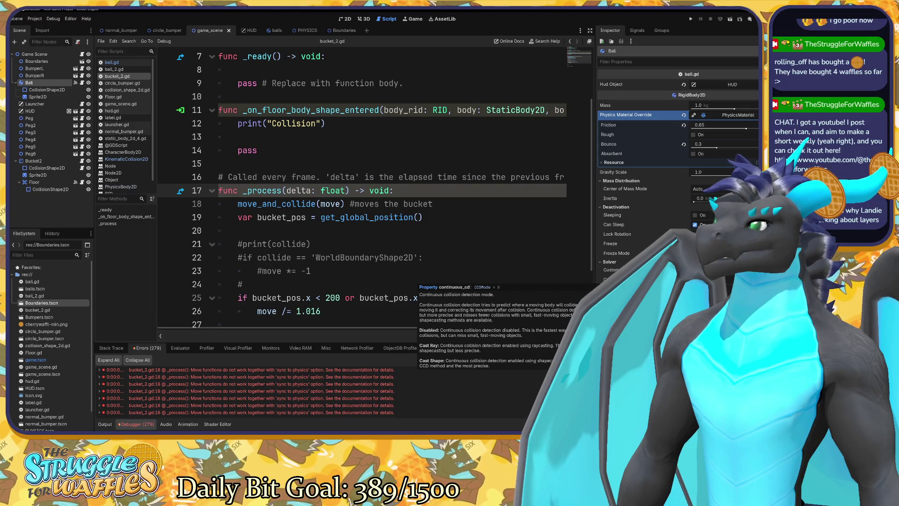
pyautogui.click(51, 184)
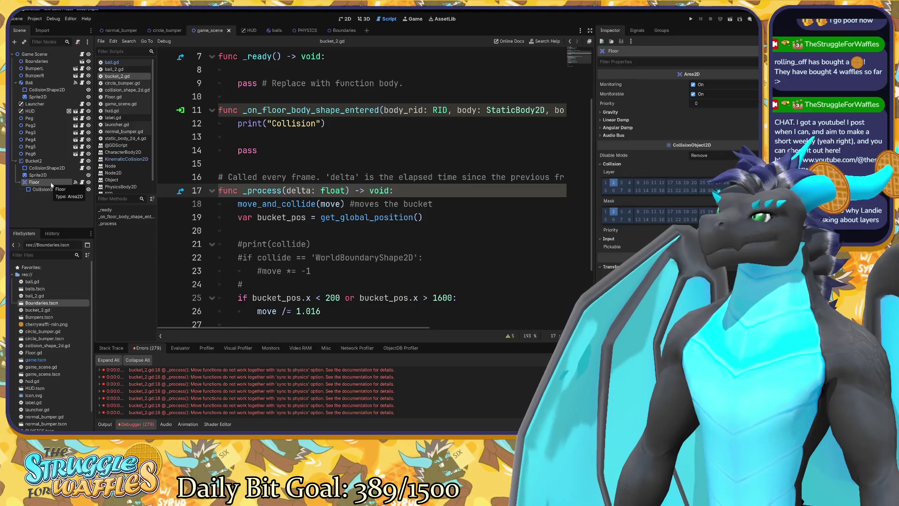
pyautogui.click(34, 161)
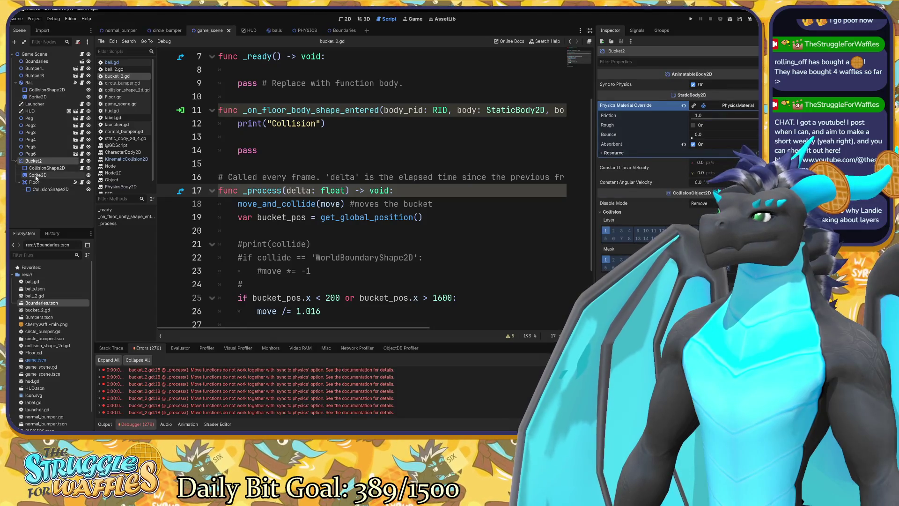
pyautogui.click(34, 182)
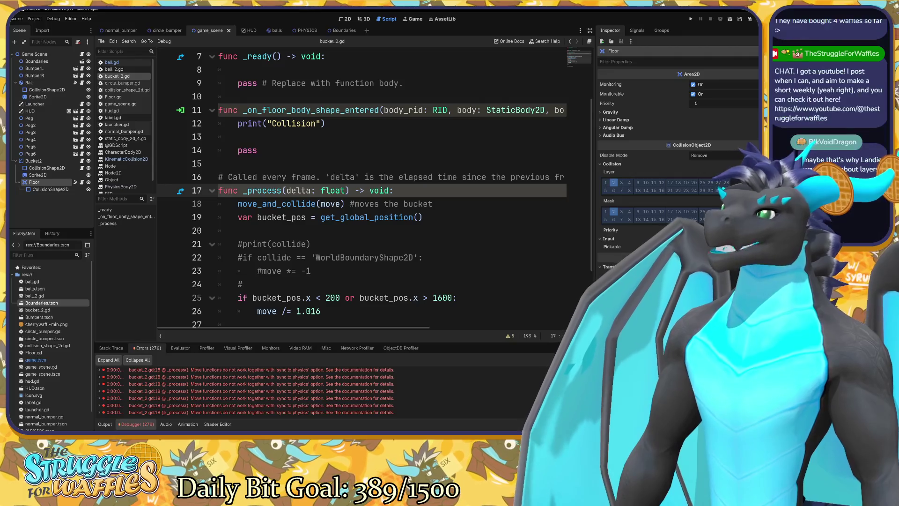
pyautogui.scroll(2, 361, 187)
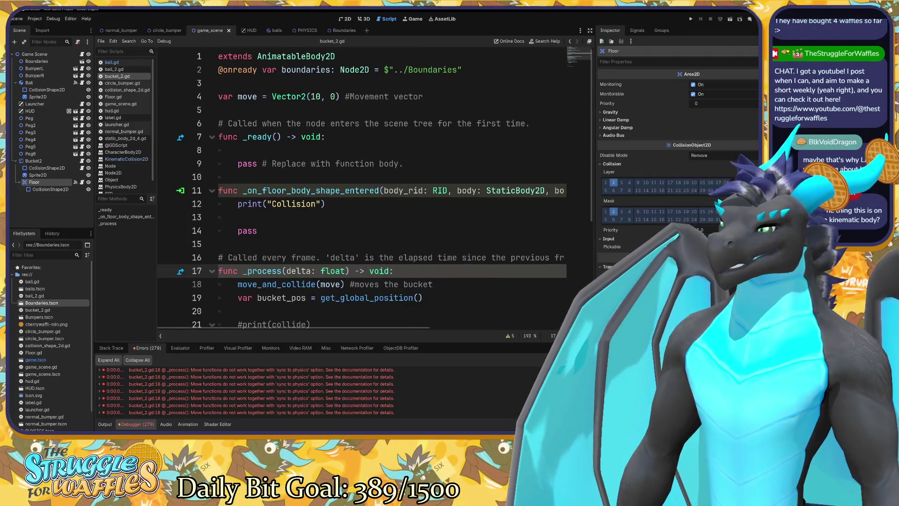
# Step: Test-run the game to see the floor print "Collision", then open the Boundaries scene
pyautogui.press('F5')
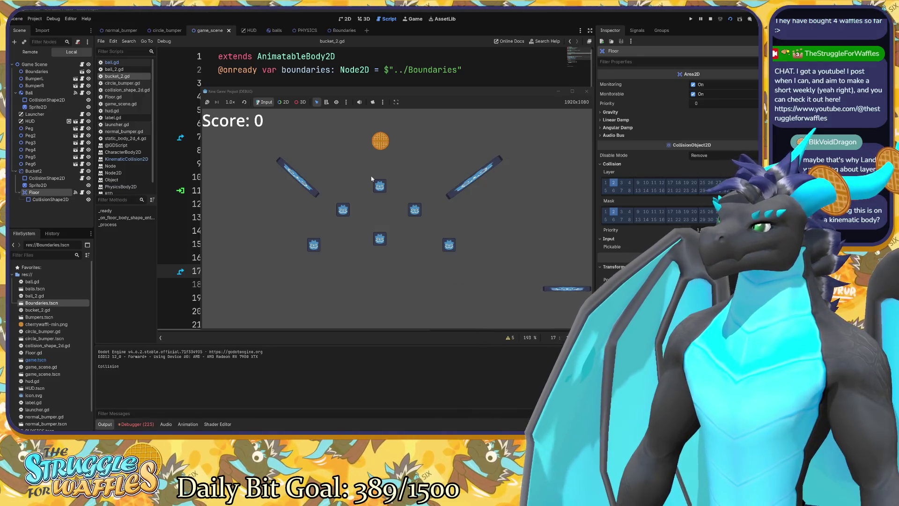
pyautogui.click(586, 92)
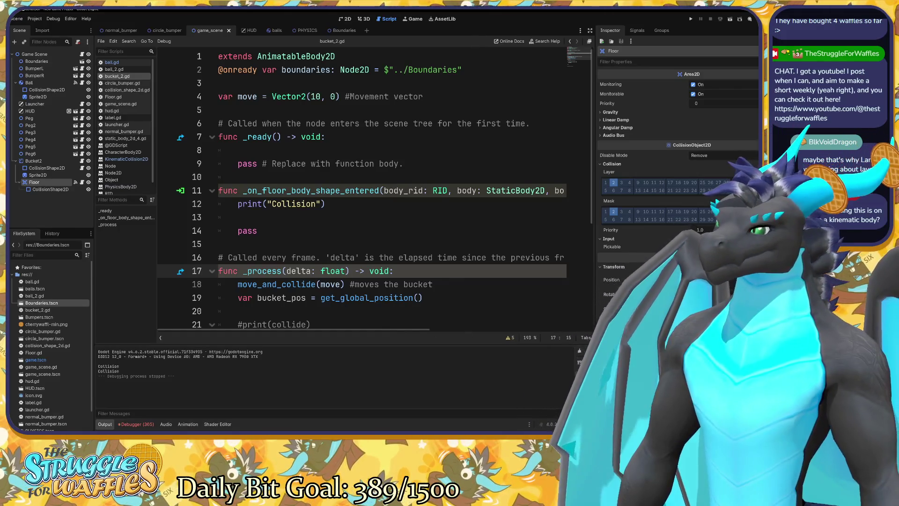
pyautogui.hscroll(3, 428, 335)
pyautogui.hscroll(-3, 428, 335)
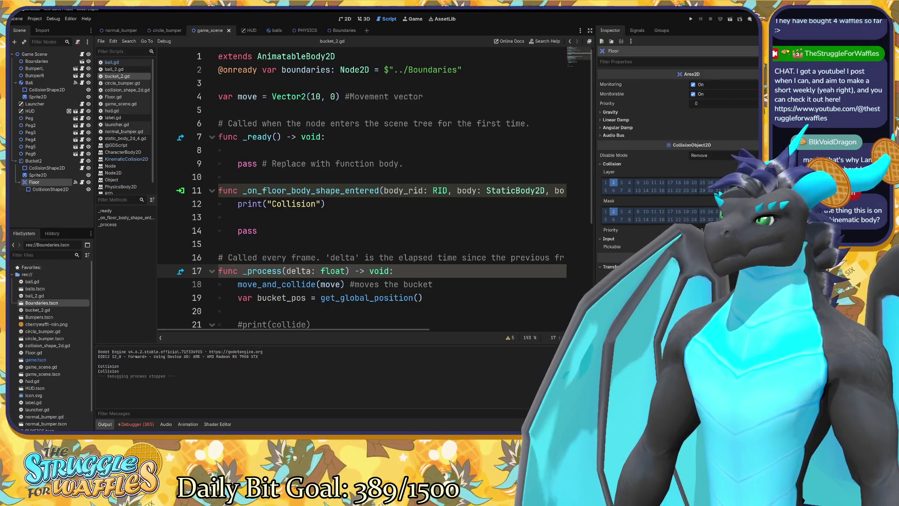
pyautogui.click(336, 30)
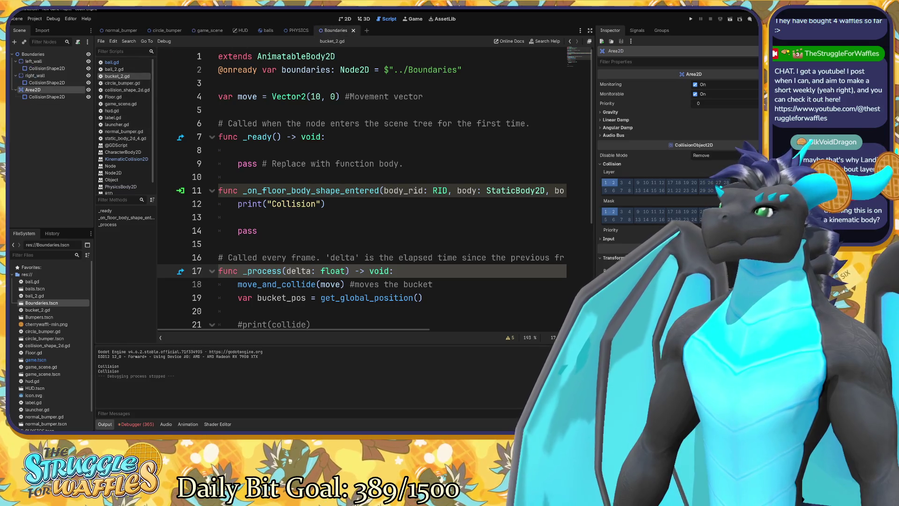
# Step: In the Boundaries 2D view, enable One Way Collision on left_wall's collision shape
pyautogui.click(37, 62)
pyautogui.doubleClick(38, 62)
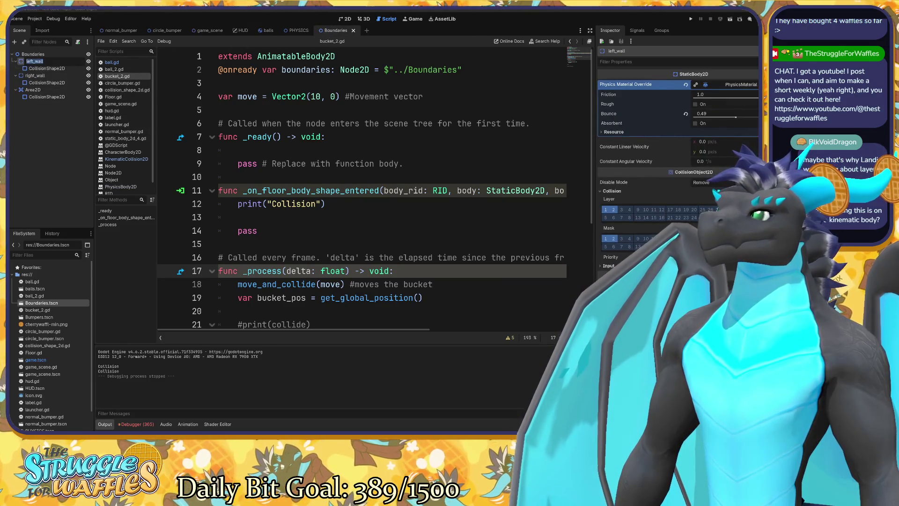
pyautogui.press('Return')
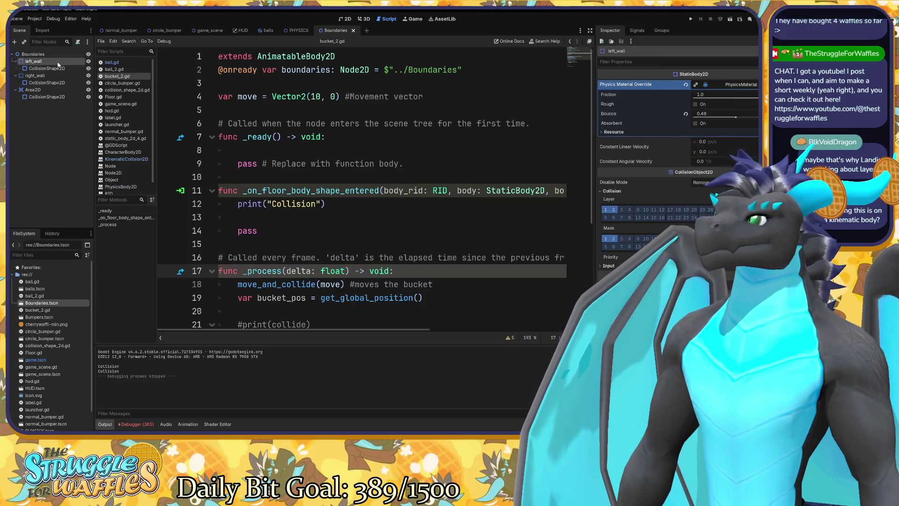
pyautogui.click(347, 19)
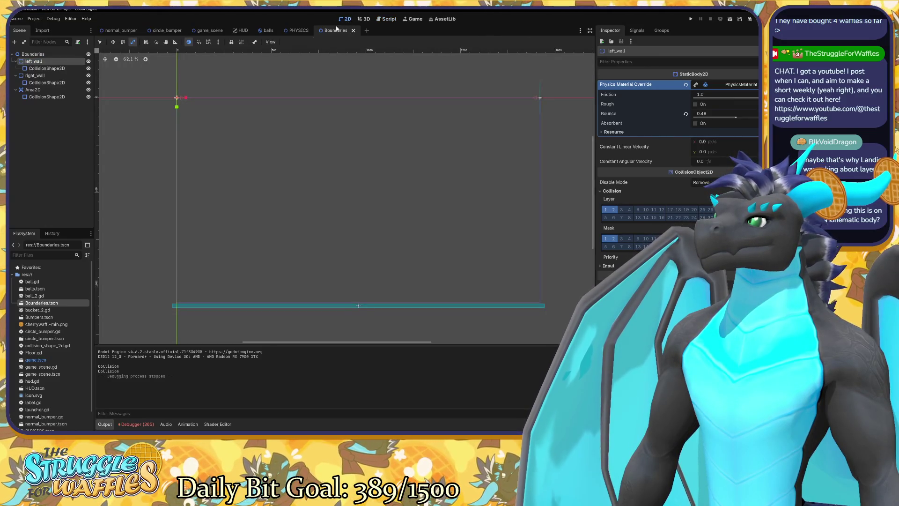
pyautogui.click(58, 76)
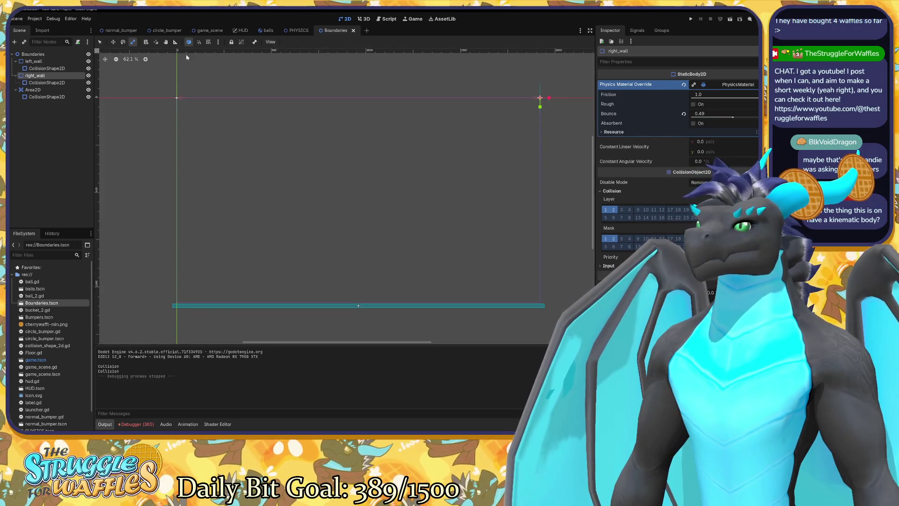
pyautogui.click(49, 83)
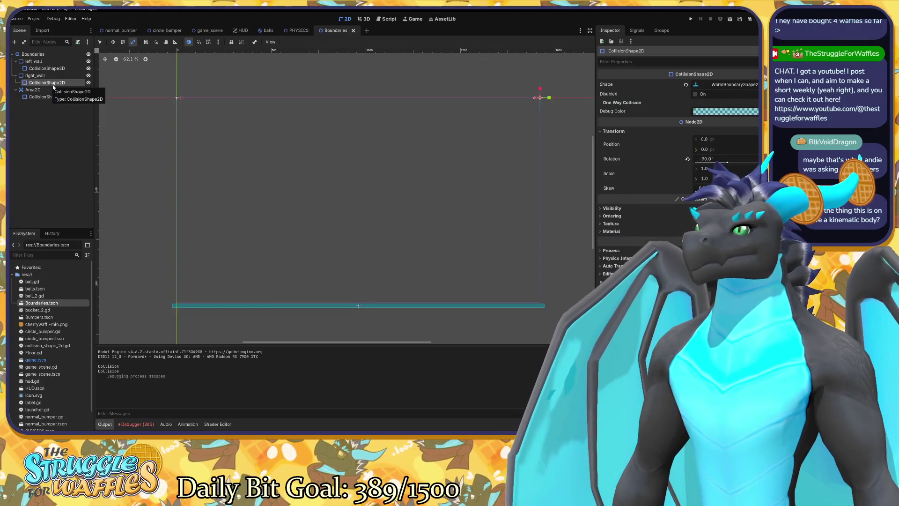
pyautogui.click(46, 68)
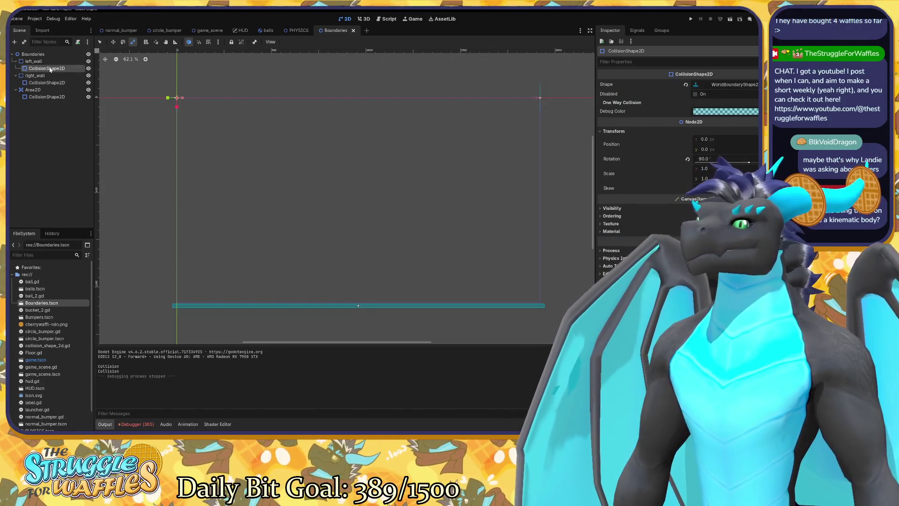
pyautogui.click(622, 102)
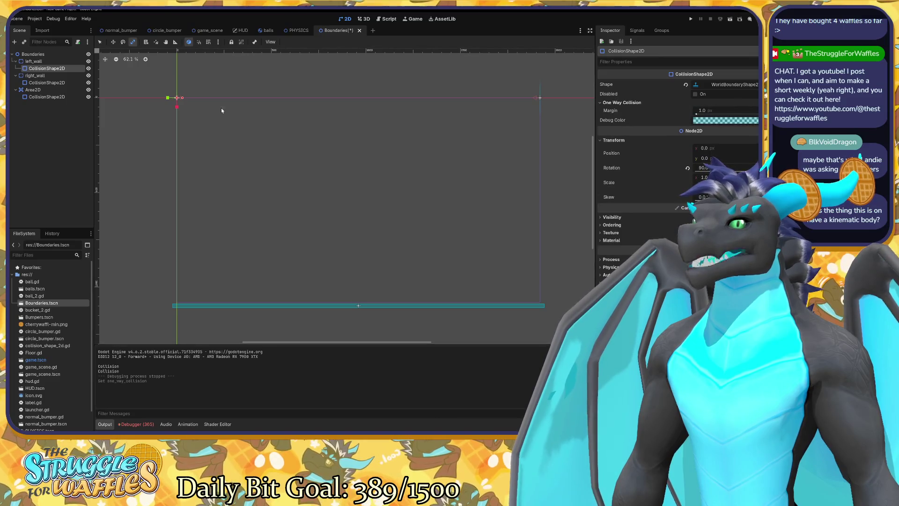
# Step: Select right_wall's collision shape, then return to game_scene with Bucket2 selected
pyautogui.click(62, 84)
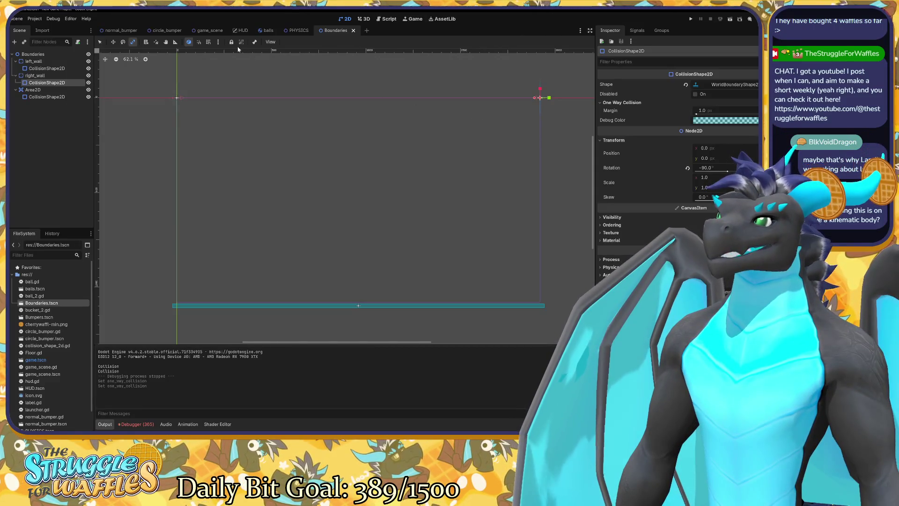
pyautogui.click(209, 30)
pyautogui.click(42, 161)
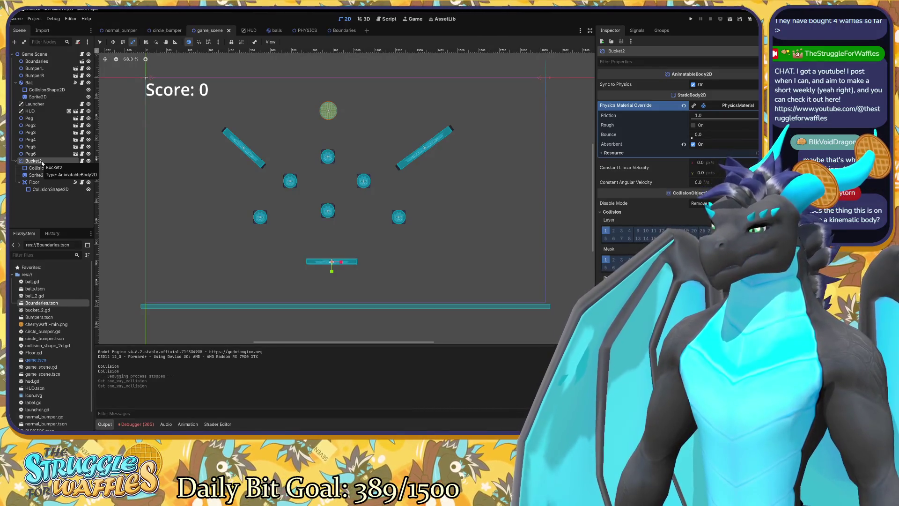
pyautogui.press('F5')
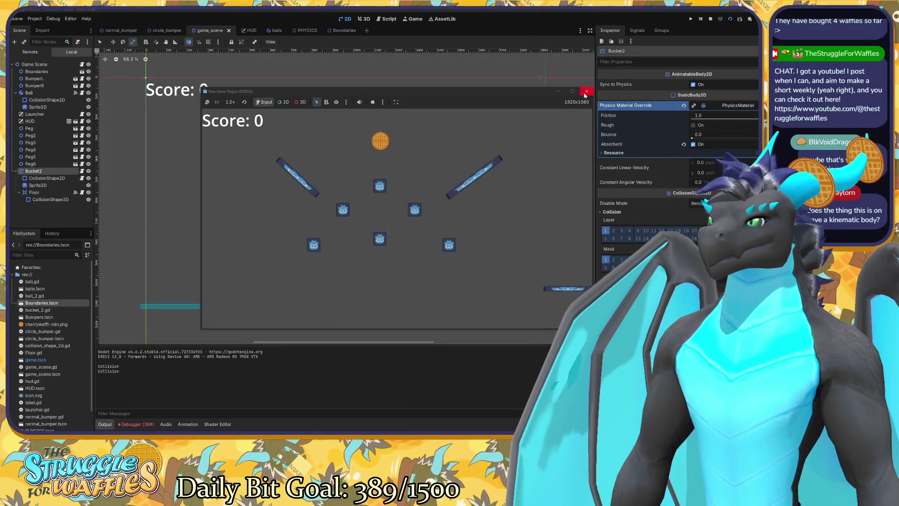
pyautogui.press('F8')
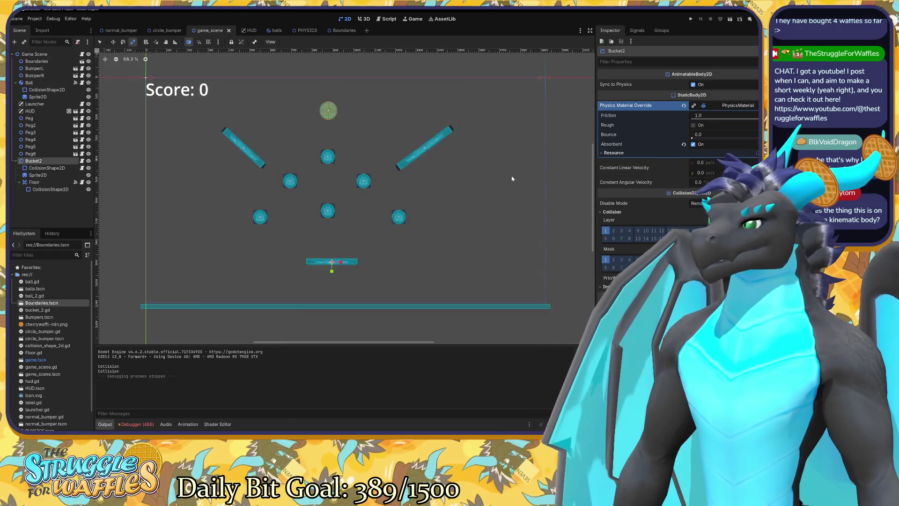
pyautogui.moveTo(121, 373); pyautogui.dragTo(98, 365)
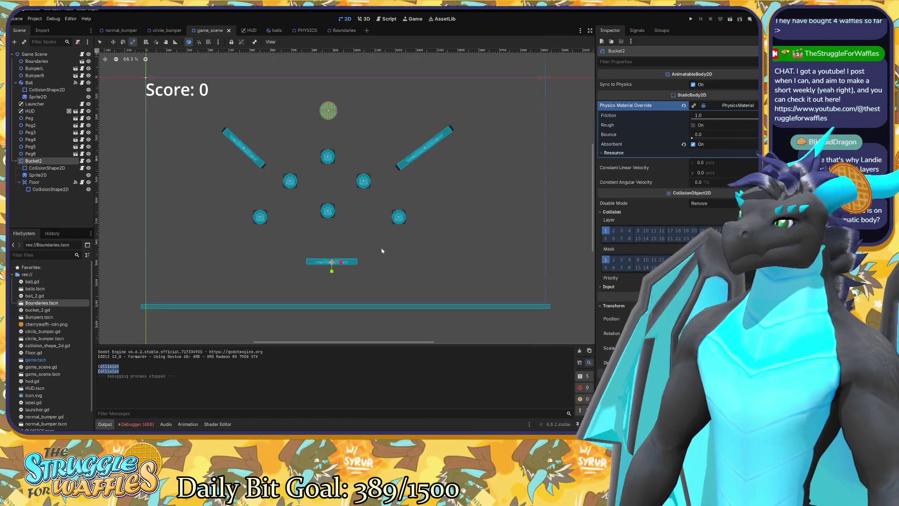
# Step: Open bucket_2.gd and playtest the game once, launching a ball into the pegs
pyautogui.click(389, 20)
pyautogui.scroll(-1, 375, 187)
pyautogui.scroll(1, 375, 187)
pyautogui.moveTo(355, 329)
pyautogui.mouseDown()
pyautogui.moveTo(515, 344)
pyautogui.moveTo(315, 321)
pyautogui.mouseUp()
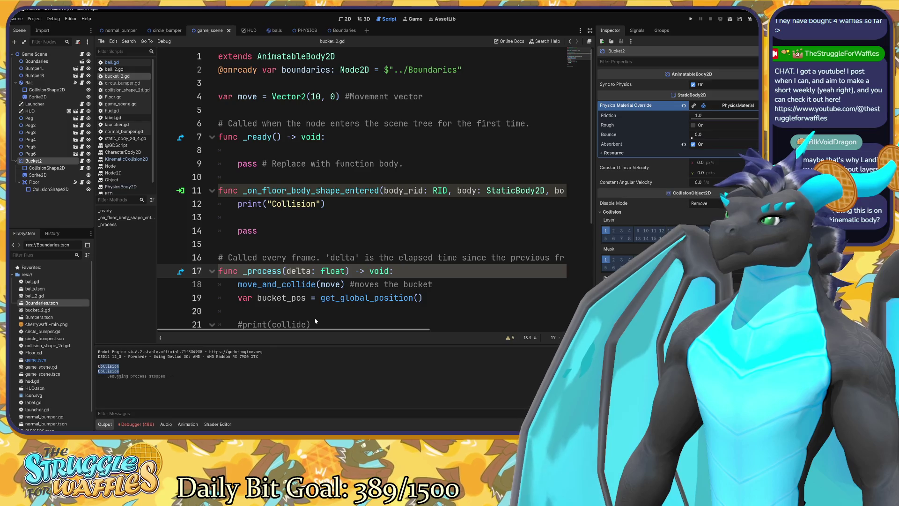
pyautogui.hscroll(3, 327, 320)
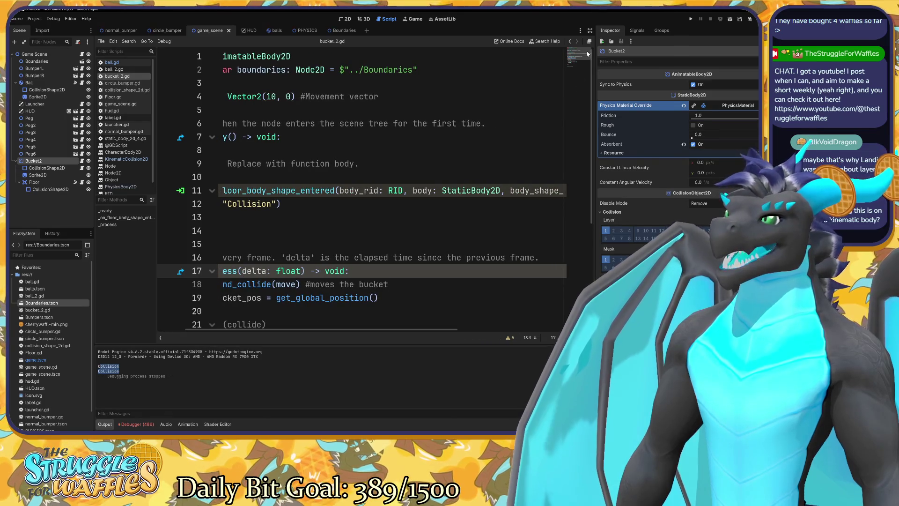
pyautogui.press('F5')
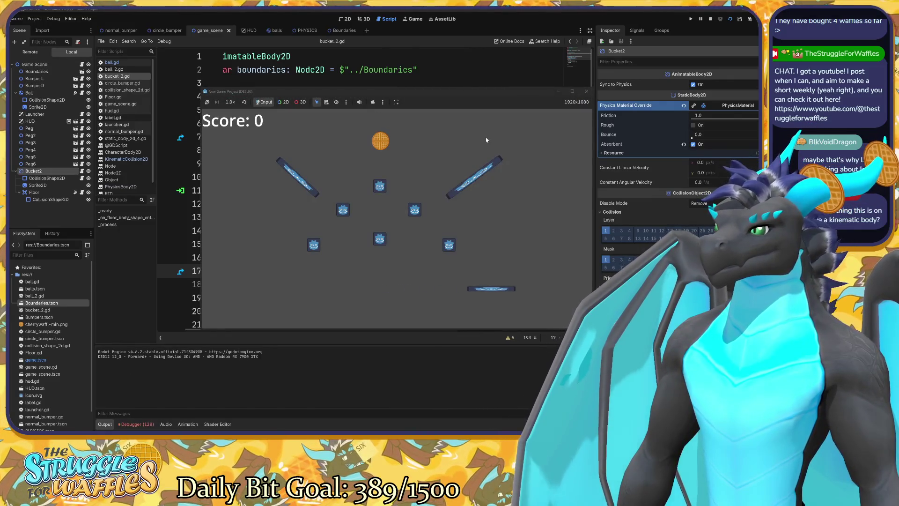
pyautogui.click(415, 118)
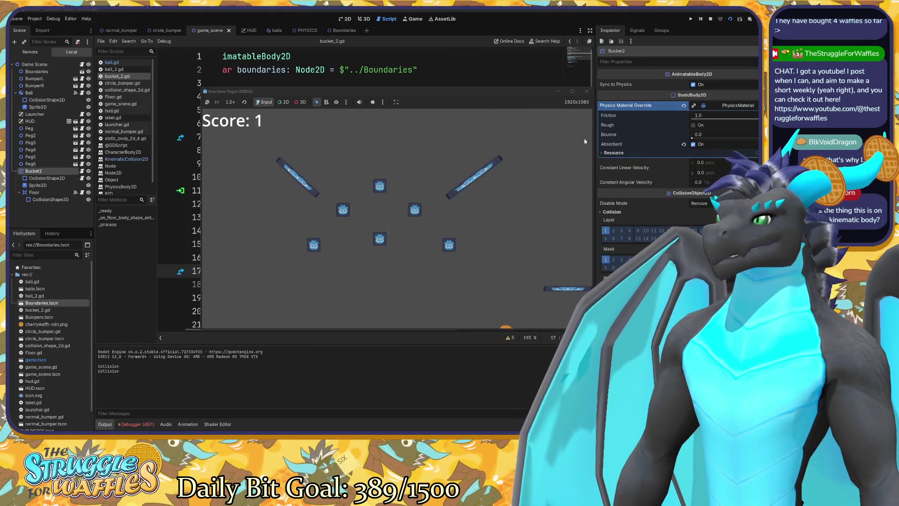
pyautogui.click(587, 92)
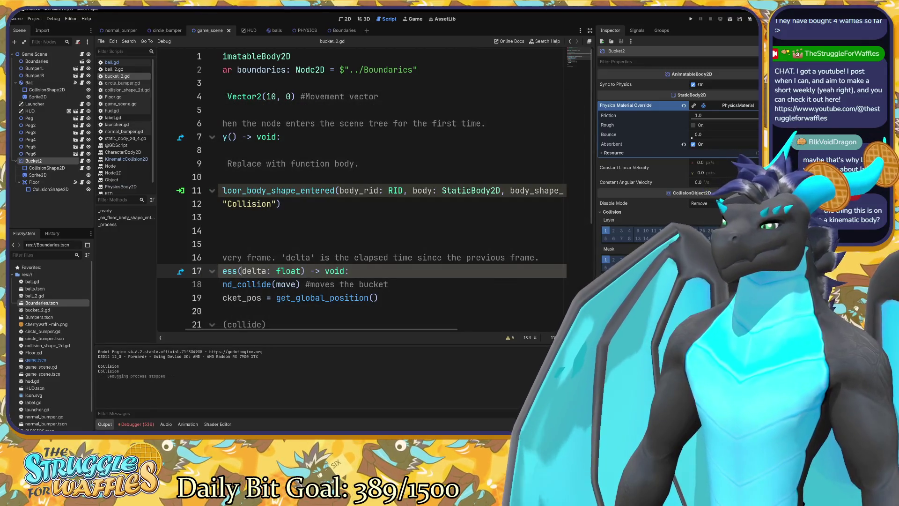
# Step: Playtest the game a second time, reaching a score of 2
pyautogui.press('F5')
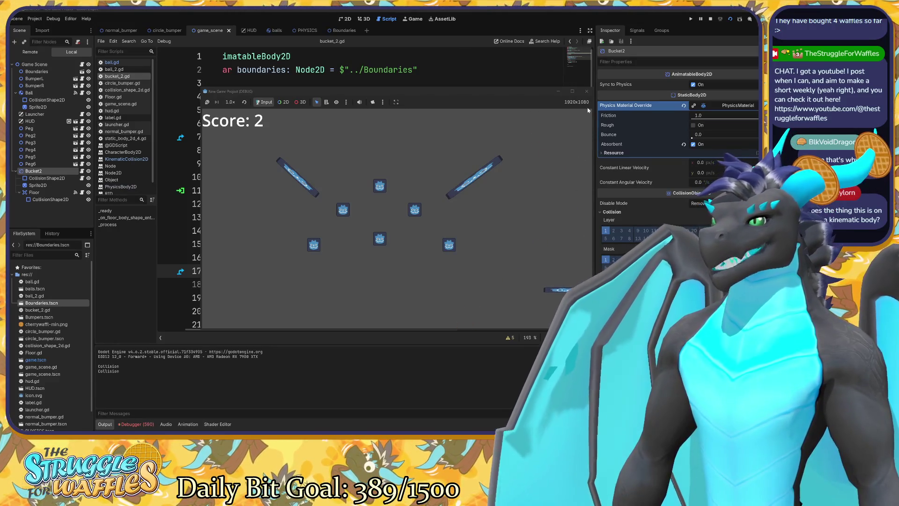
pyautogui.click(588, 92)
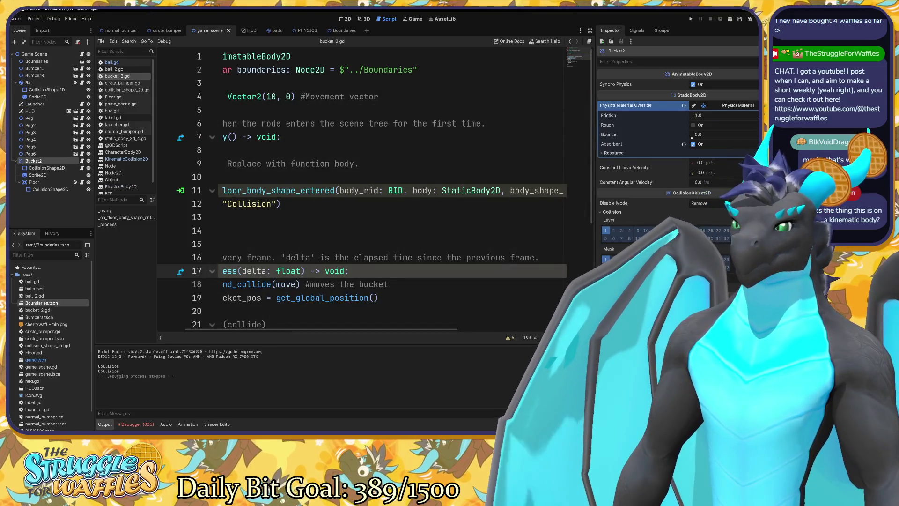
pyautogui.hscroll(-3, 309, 330)
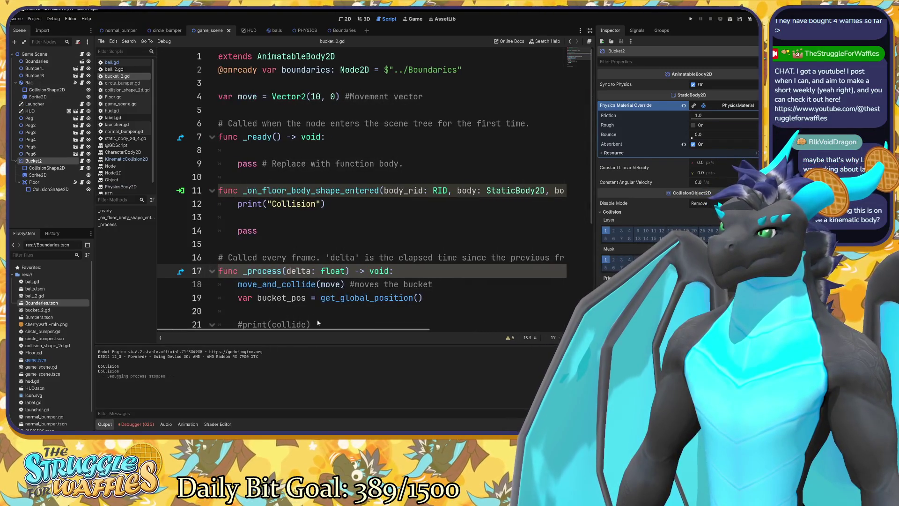
pyautogui.click(238, 217)
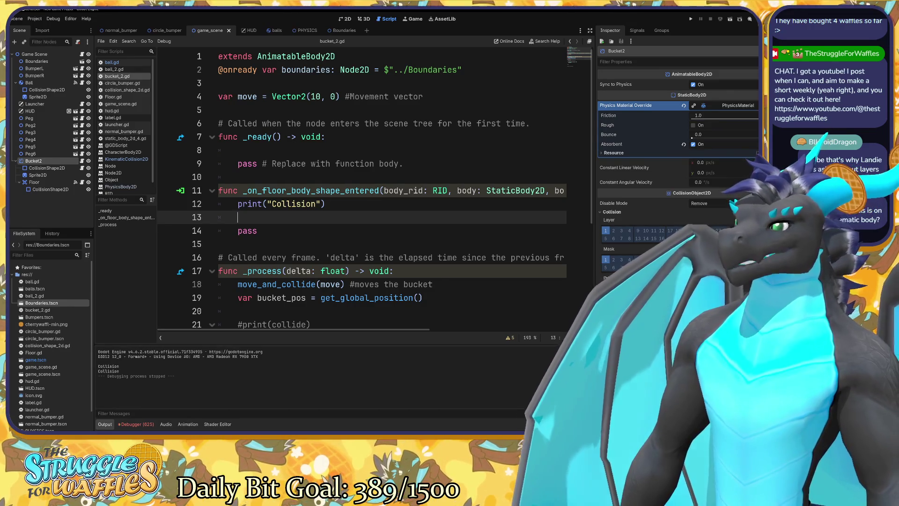
pyautogui.scroll(-3, 361, 188)
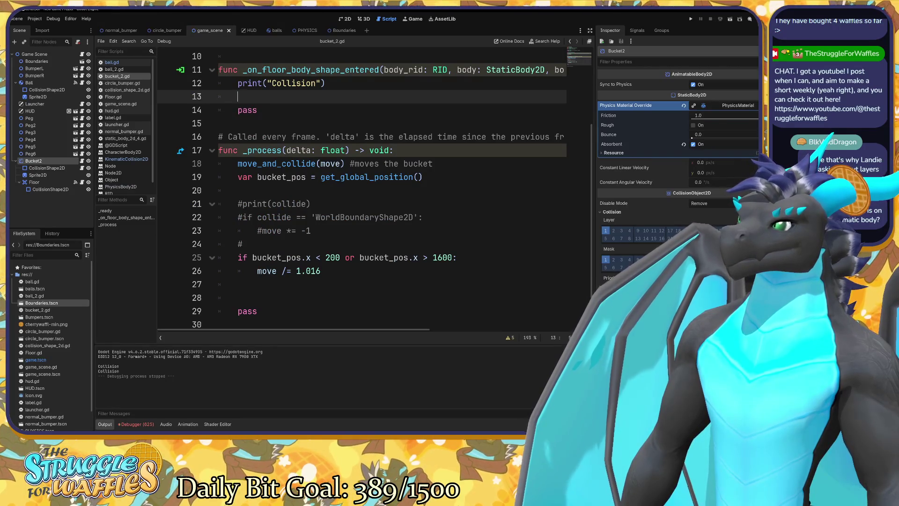
pyautogui.scroll(1, 360, 188)
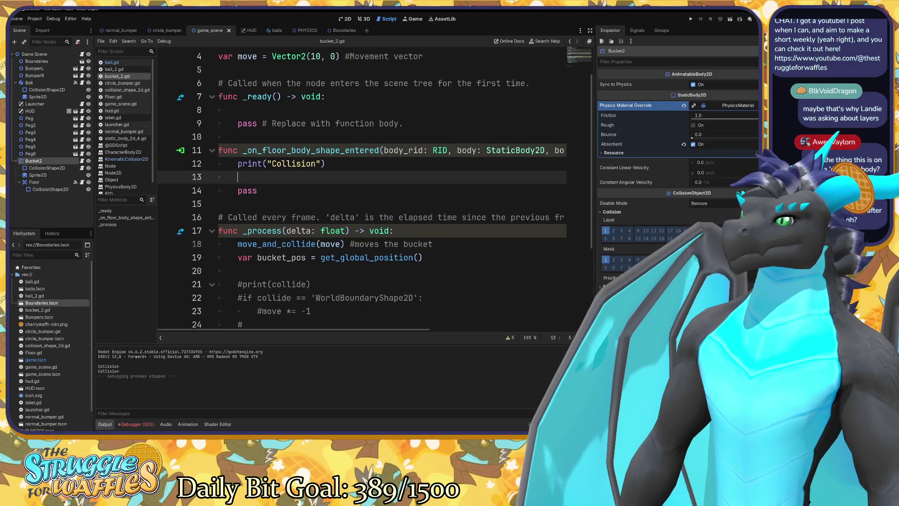
pyautogui.scroll(-2, 360, 187)
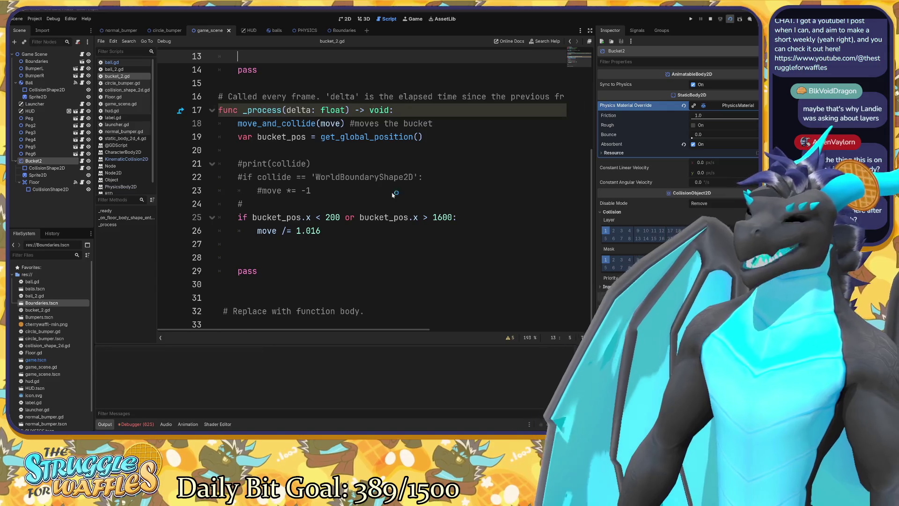
pyautogui.press('F5')
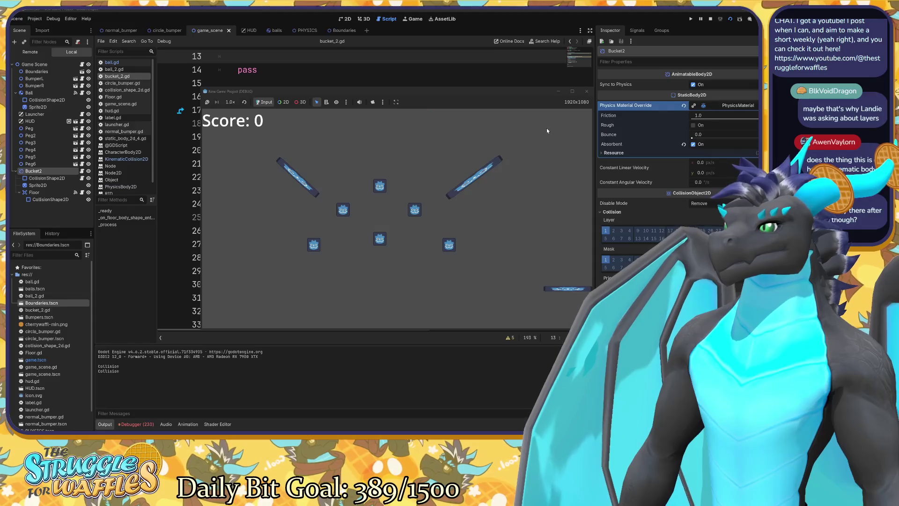
pyautogui.click(579, 227)
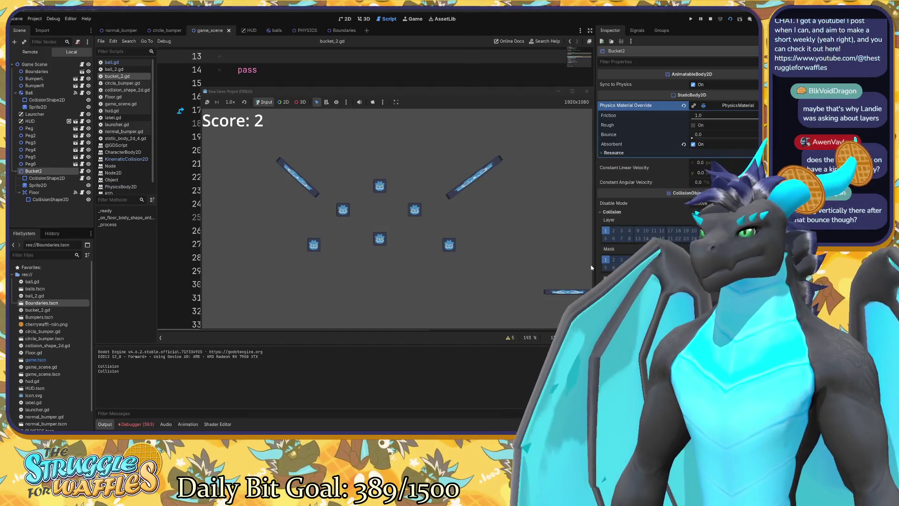
pyautogui.click(587, 91)
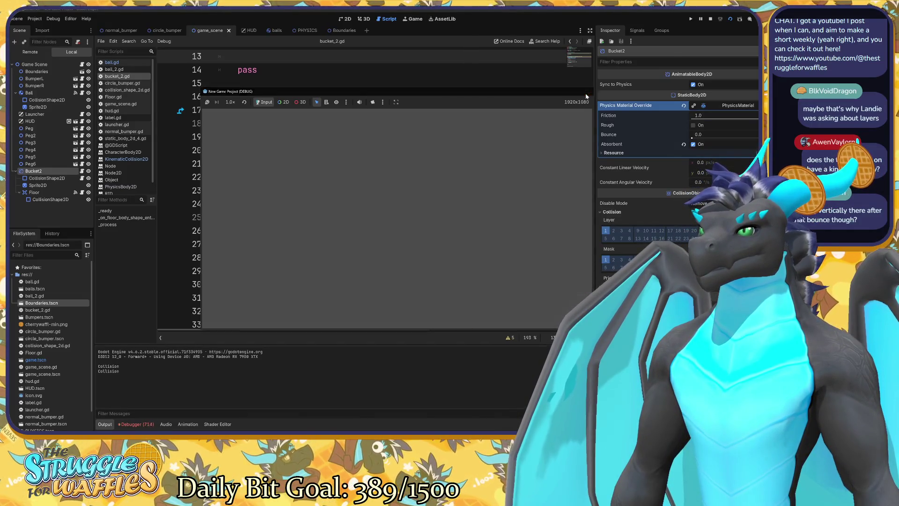
pyautogui.scroll(6, 374, 187)
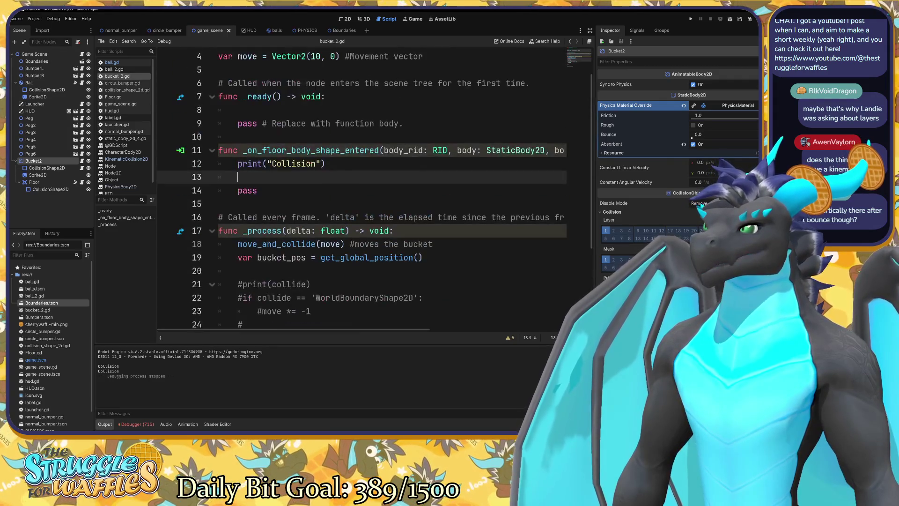
pyautogui.scroll(-6, 375, 187)
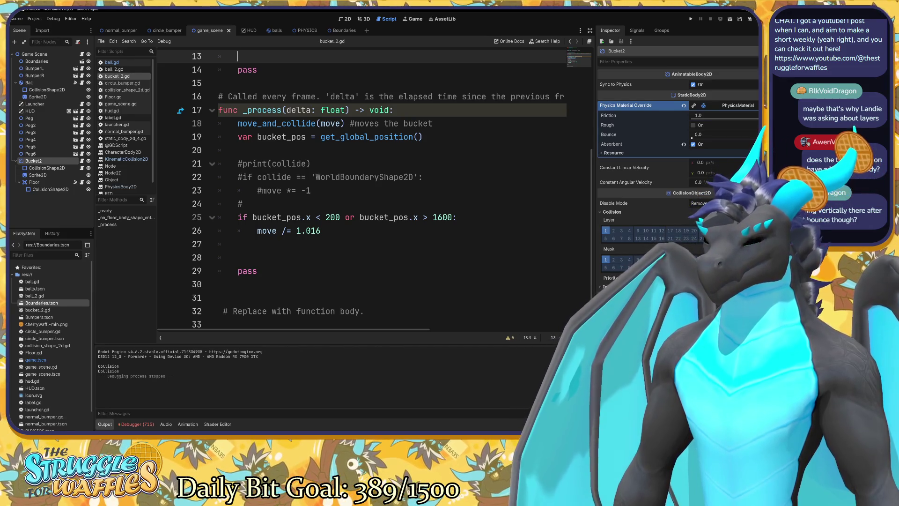
pyautogui.press('F5')
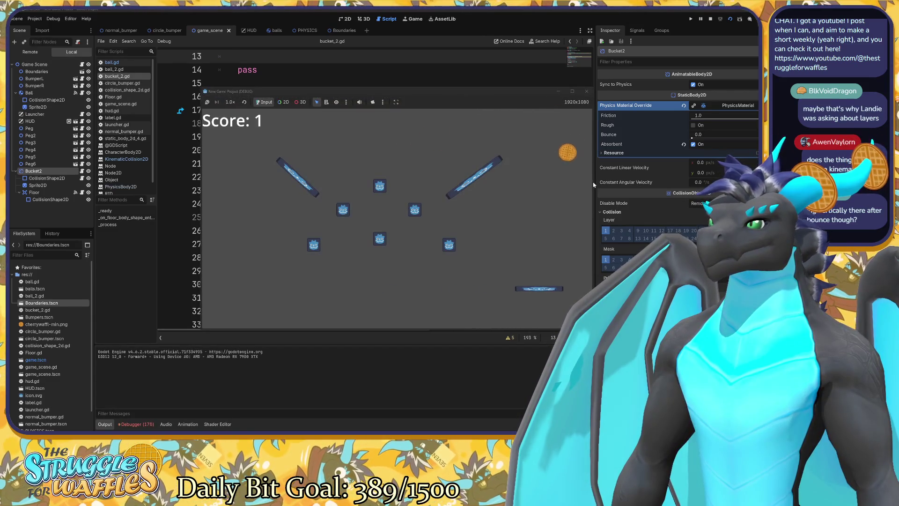
pyautogui.click(587, 93)
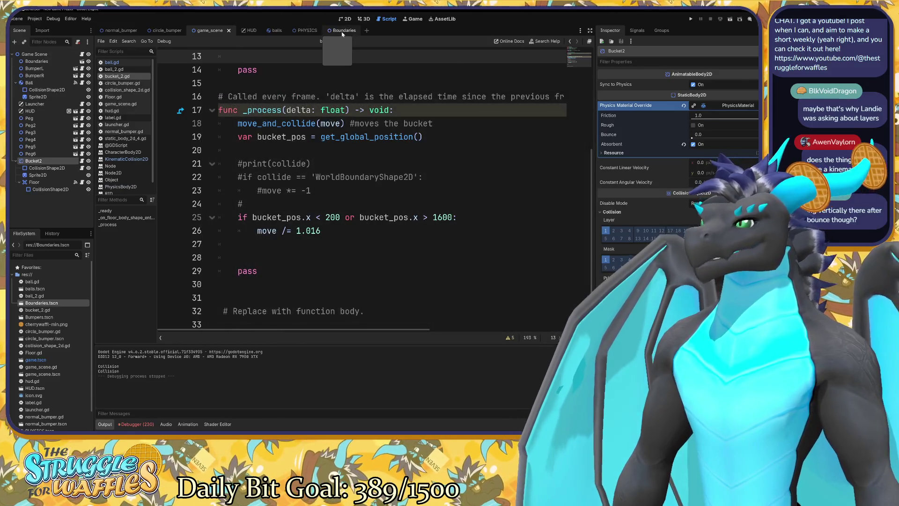
# Step: Turn on Absorbent in right_wall's physics material and save the Boundaries scene
pyautogui.click(335, 30)
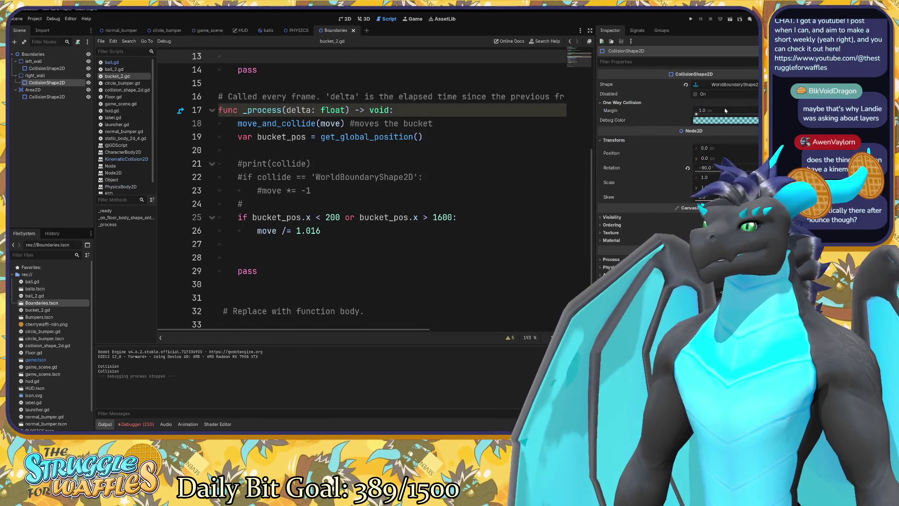
pyautogui.click(720, 85)
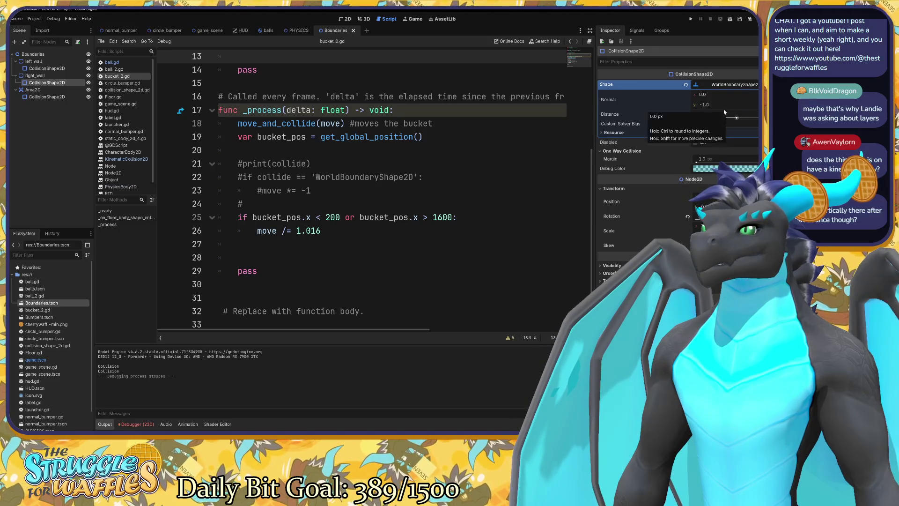
pyautogui.click(48, 75)
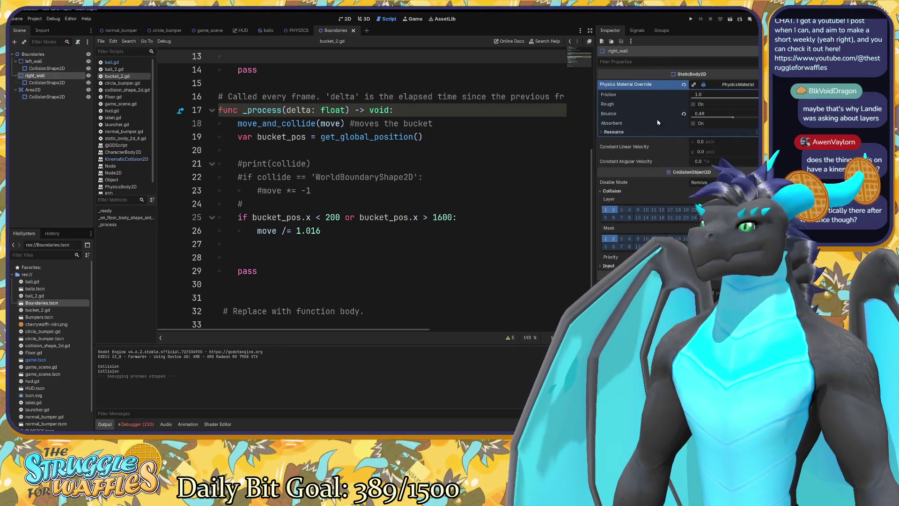
pyautogui.click(693, 123)
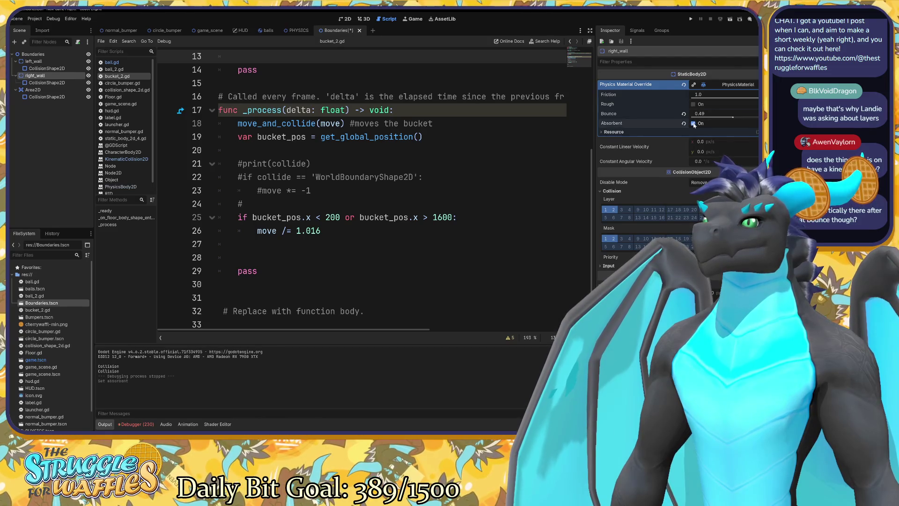
pyautogui.hotkey('ctrl', 's')
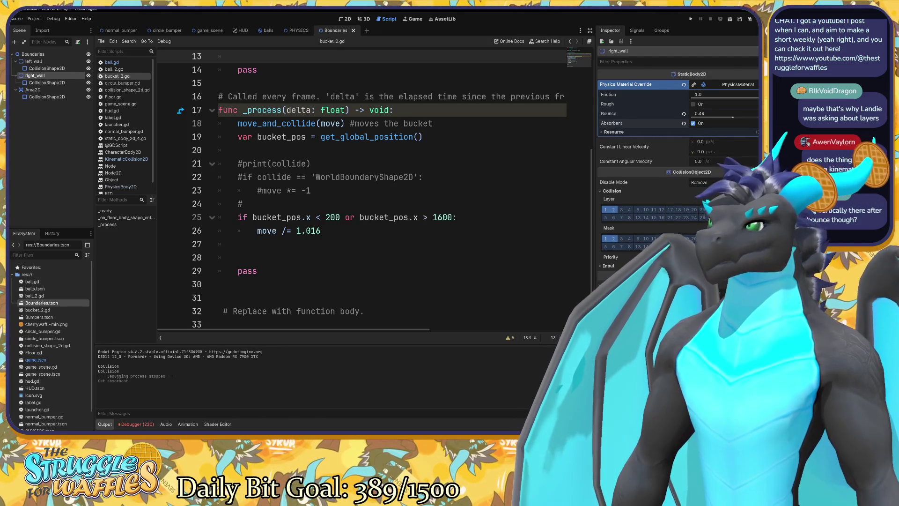
# Step: Test-run the game briefly, then return to the game_scene tab
pyautogui.press('F5')
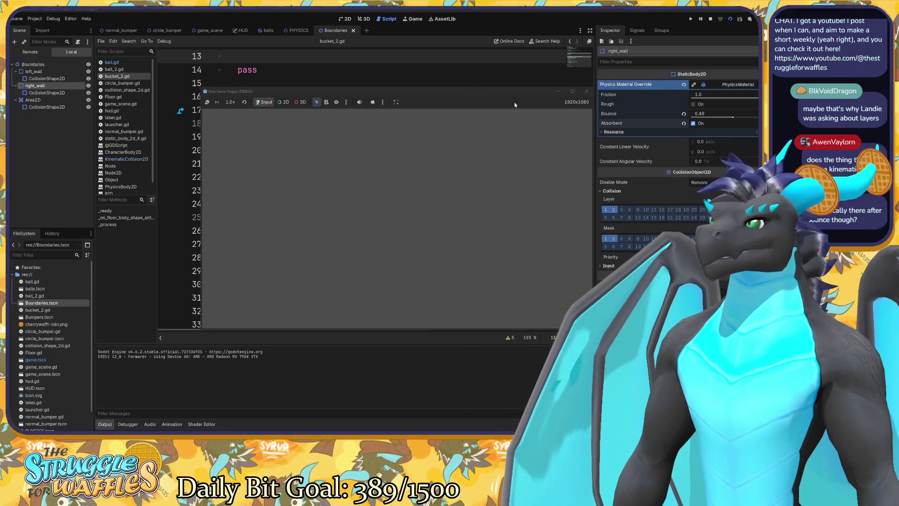
pyautogui.click(586, 91)
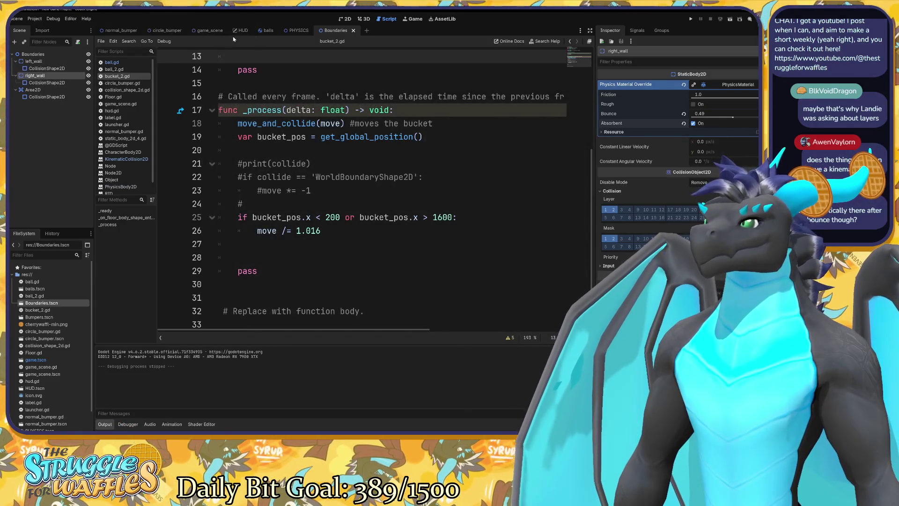
pyautogui.click(216, 31)
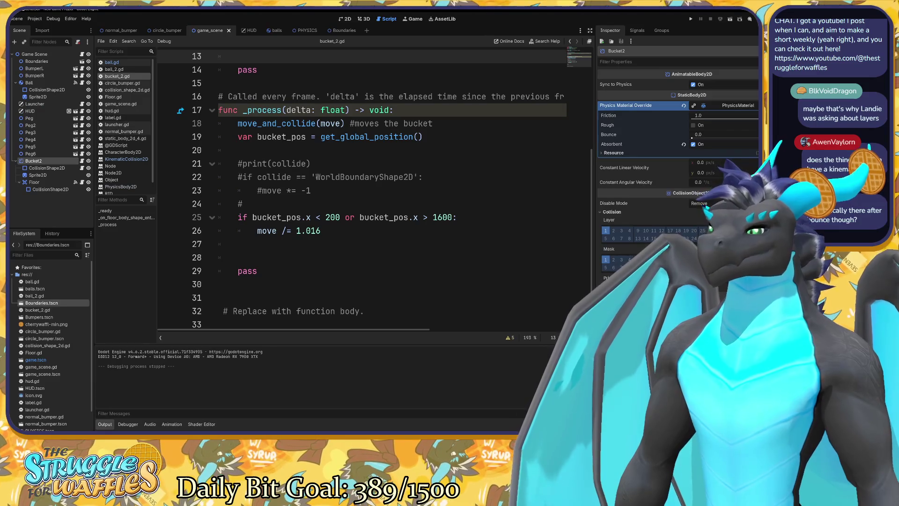
pyautogui.press('F5')
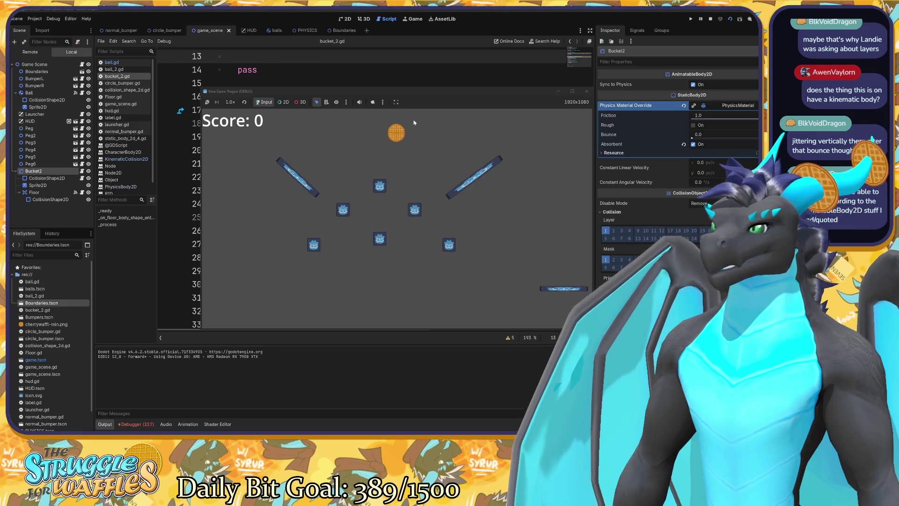
pyautogui.click(579, 139)
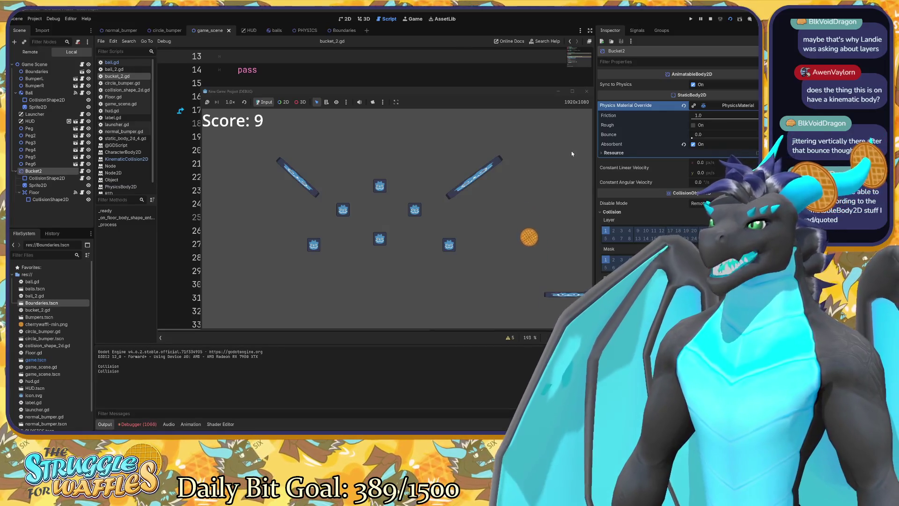
pyautogui.click(589, 94)
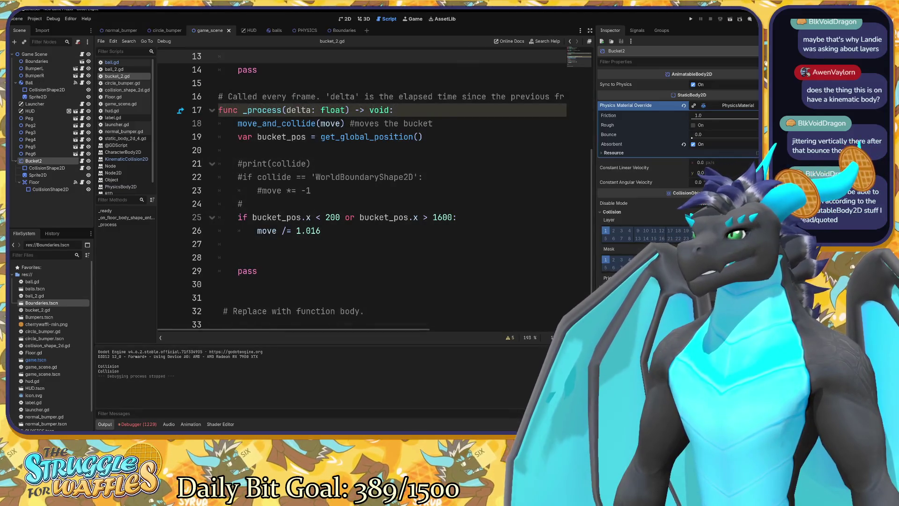
pyautogui.moveTo(400, 178)
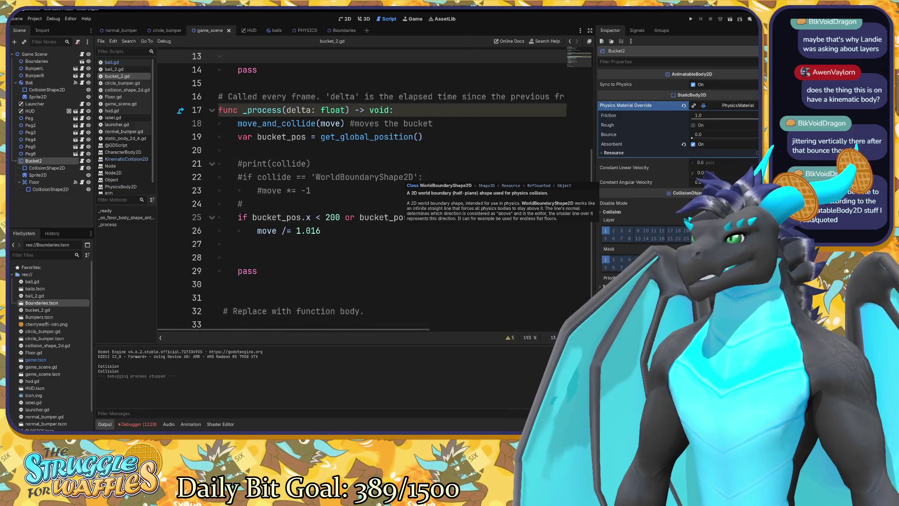
pyautogui.scroll(4, 400, 178)
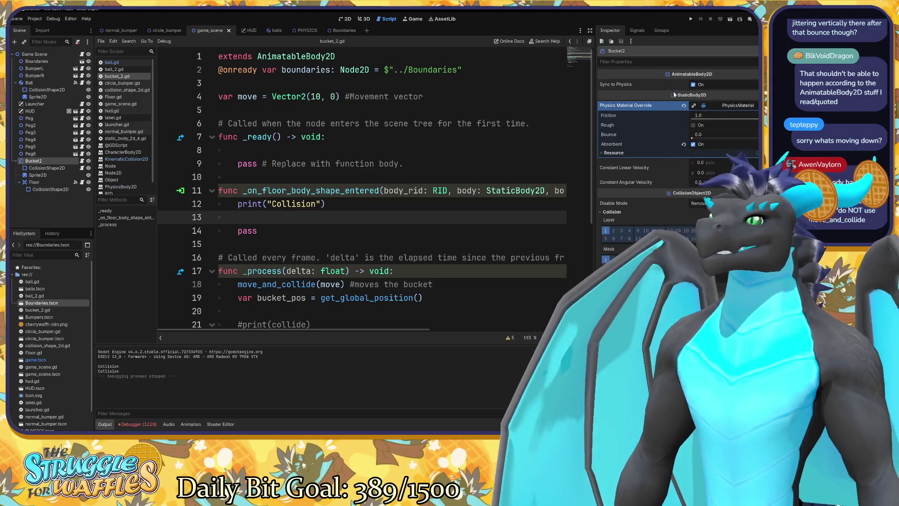
# Step: Turn off Sync to Physics on Bucket2, save the game scene and test-run it
pyautogui.click(693, 84)
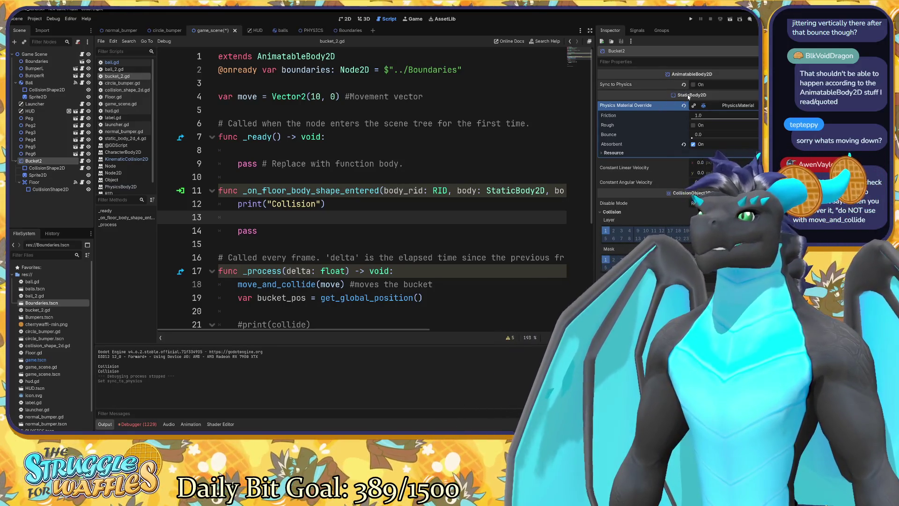
pyautogui.hotkey('ctrl', 's')
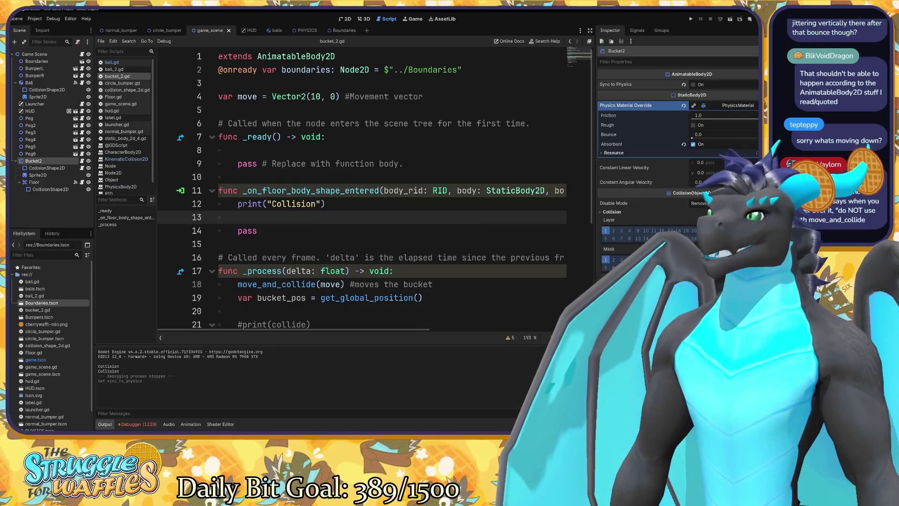
pyautogui.press('F5')
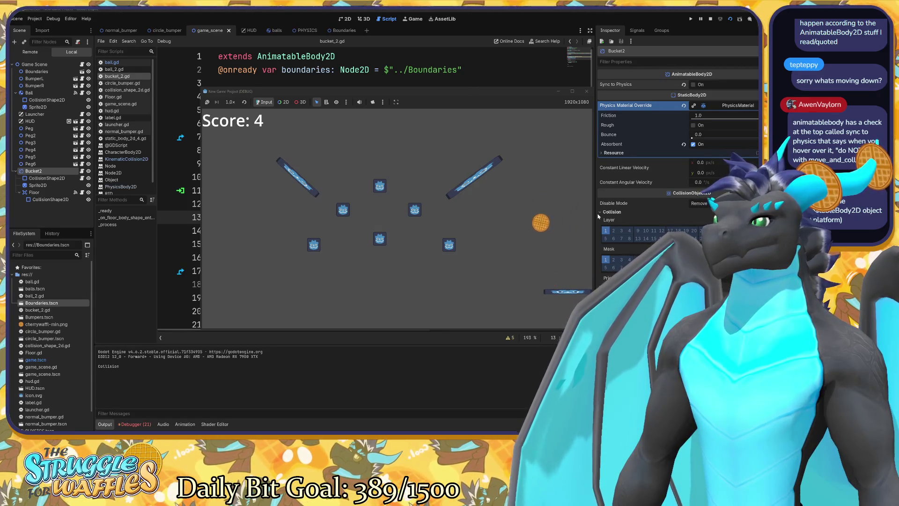
pyautogui.click(586, 91)
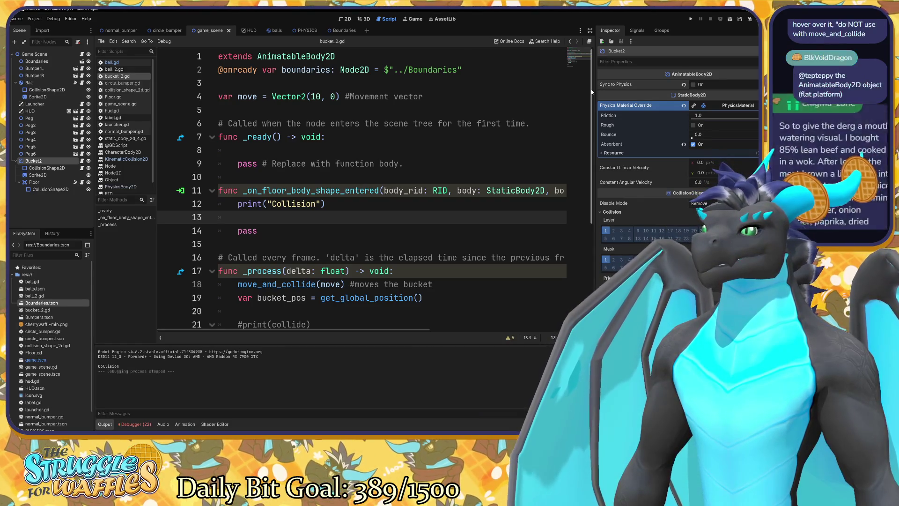
# Step: Test-run again, then select the movement vector's 10 and the move /= 1.016 line
pyautogui.scroll(-2, 672, 170)
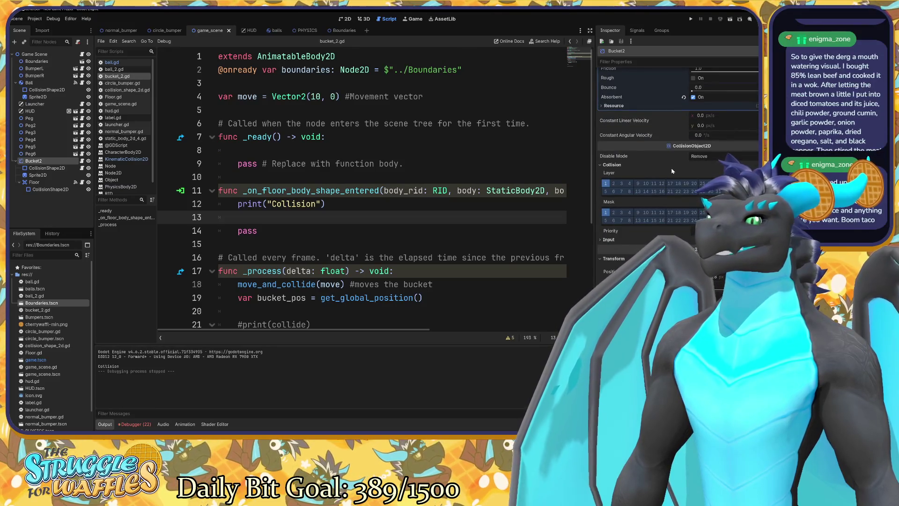
pyautogui.scroll(2, 672, 171)
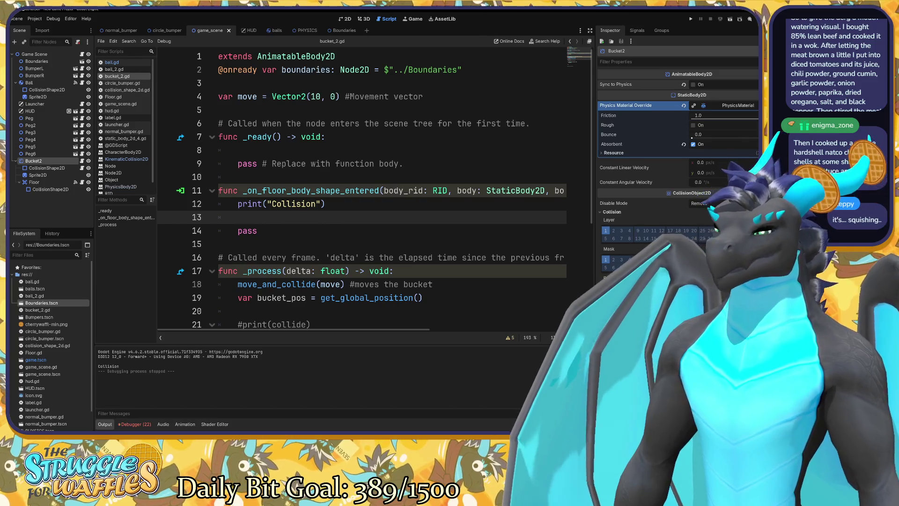
pyautogui.press('F5')
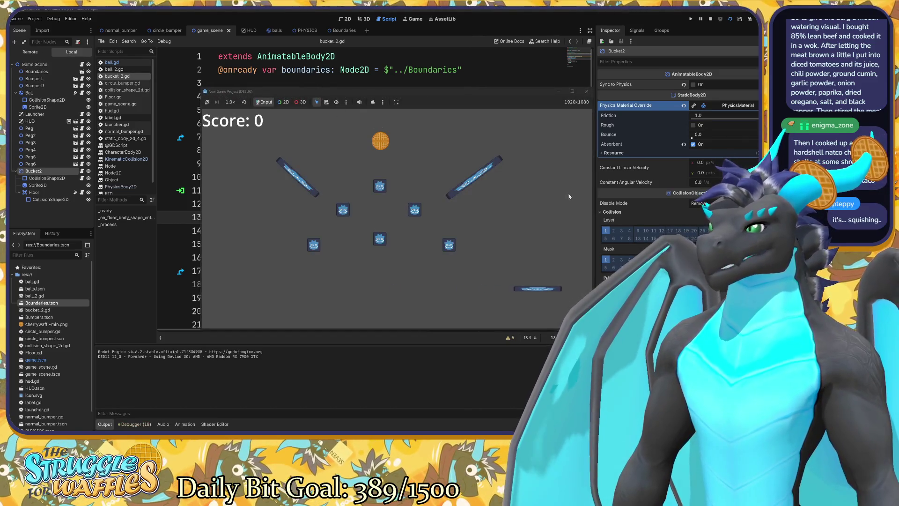
pyautogui.click(587, 92)
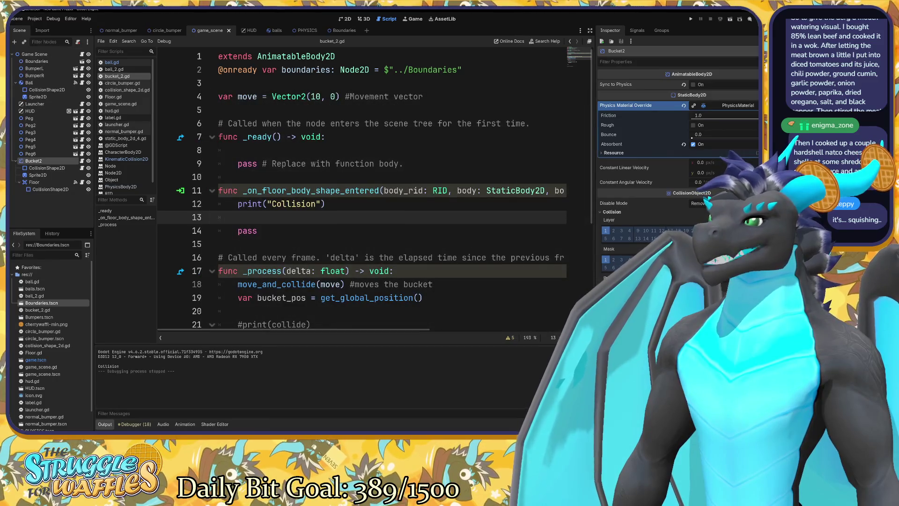
pyautogui.doubleClick(315, 96)
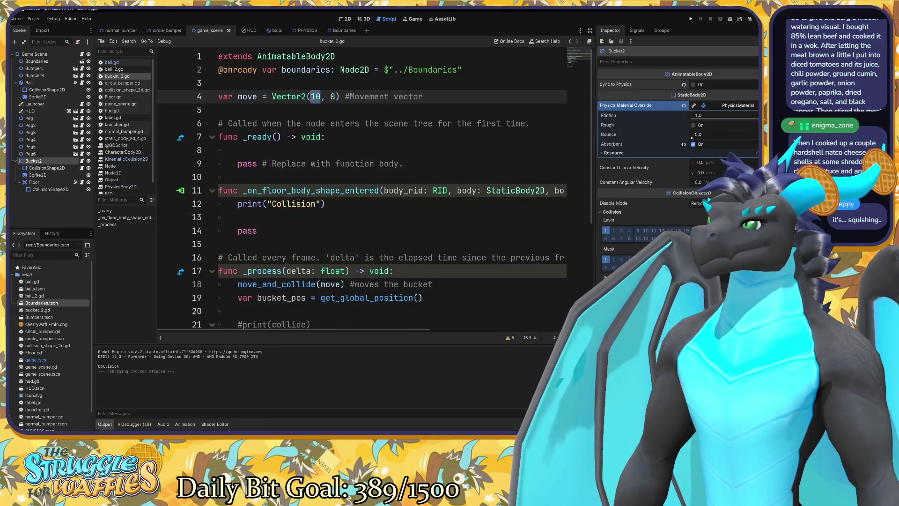
pyautogui.scroll(-4, 374, 188)
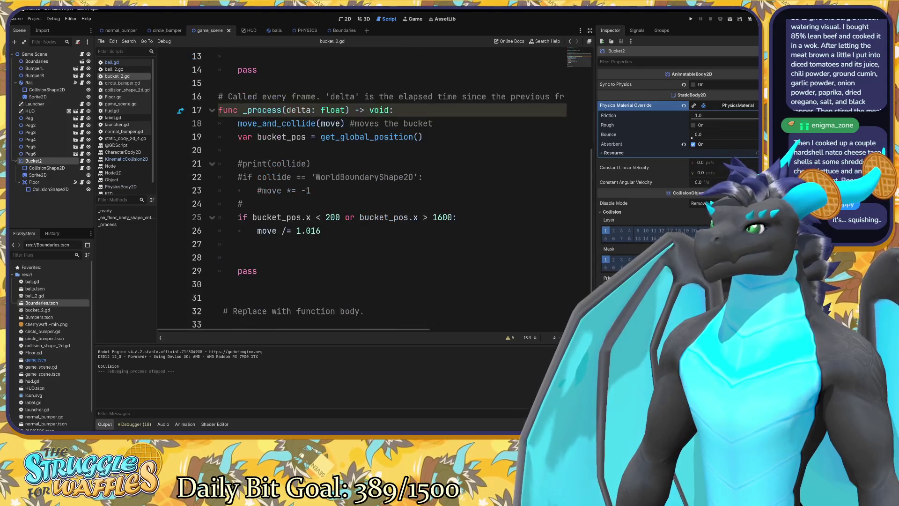
pyautogui.click(321, 230)
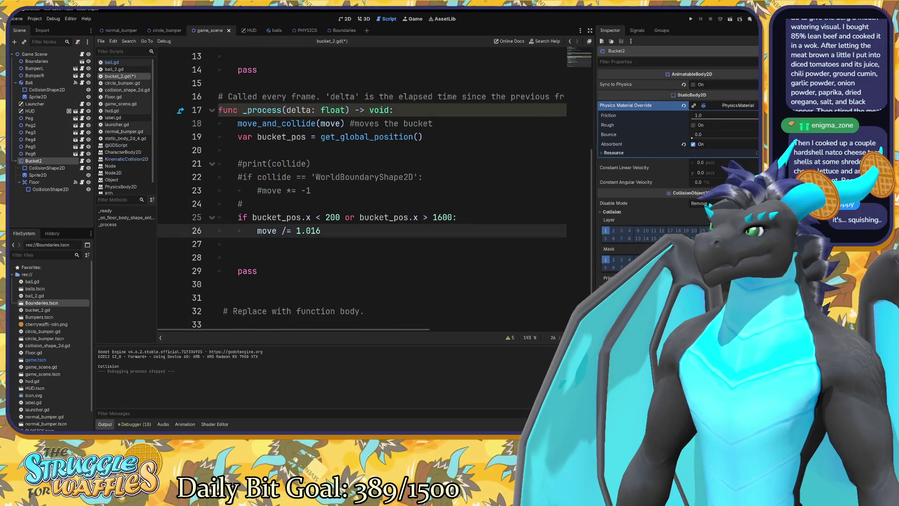
# Step: Set the bucket's edge slow-down divisor to 1.05 and playtest it with a launched ball
pyautogui.press('BackSpace')
pyautogui.press('BackSpace')
pyautogui.write('5')
pyautogui.press('F6')
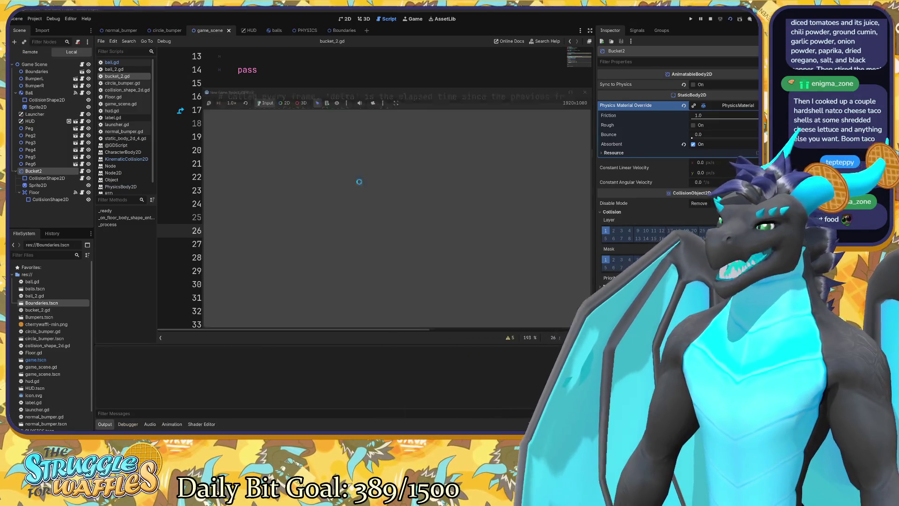
pyautogui.click(587, 221)
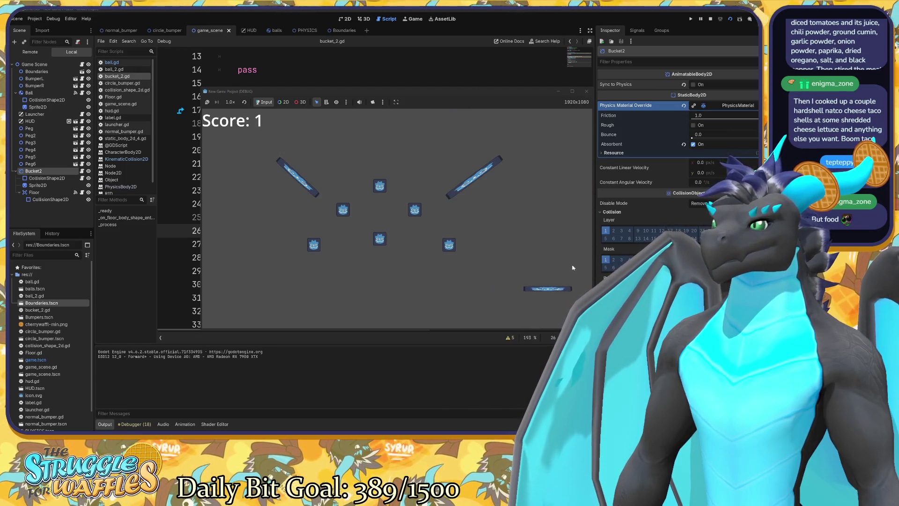
pyautogui.click(587, 91)
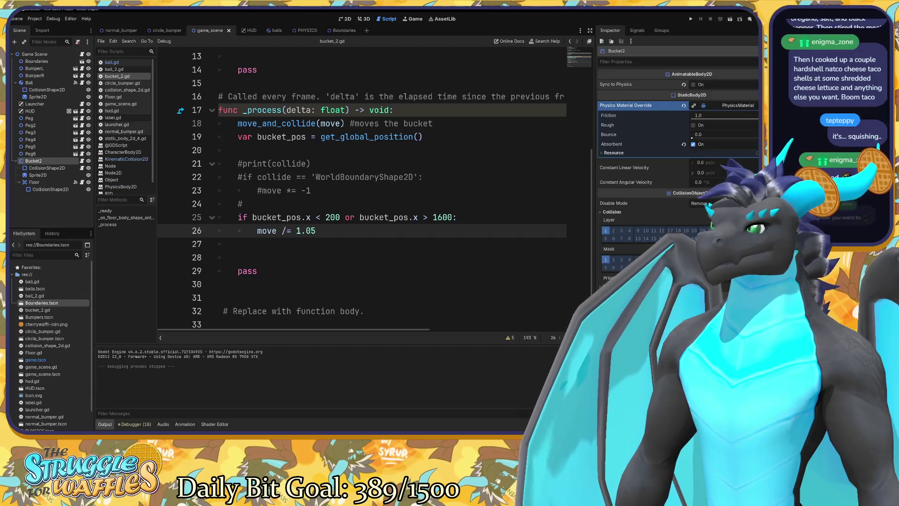
# Step: Change the divisor on line 26 to 1.02 and run the game again to test it
pyautogui.press('BackSpace')
pyautogui.write('2')
pyautogui.press('Return')
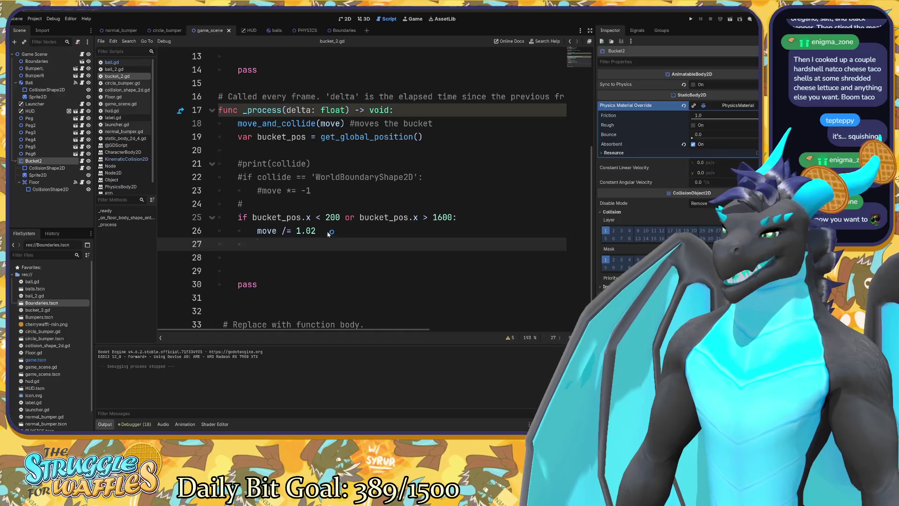
pyautogui.press('F5')
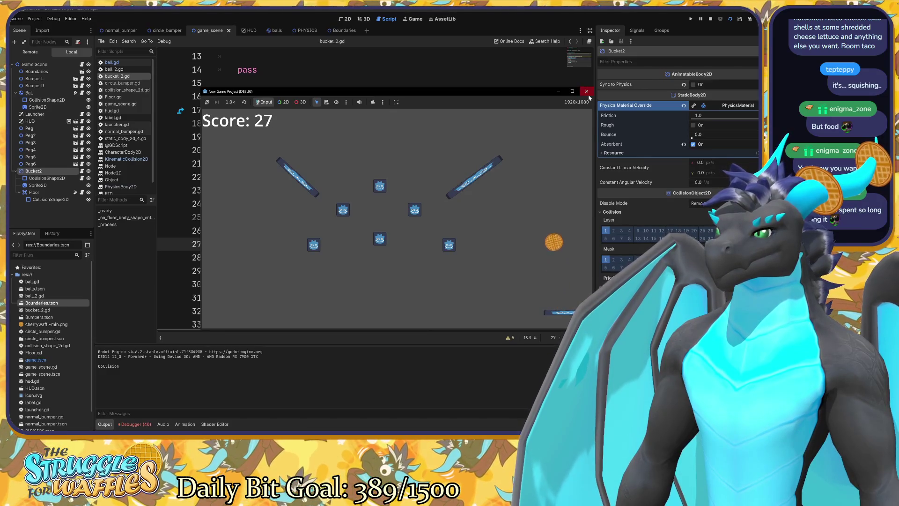
pyautogui.click(587, 93)
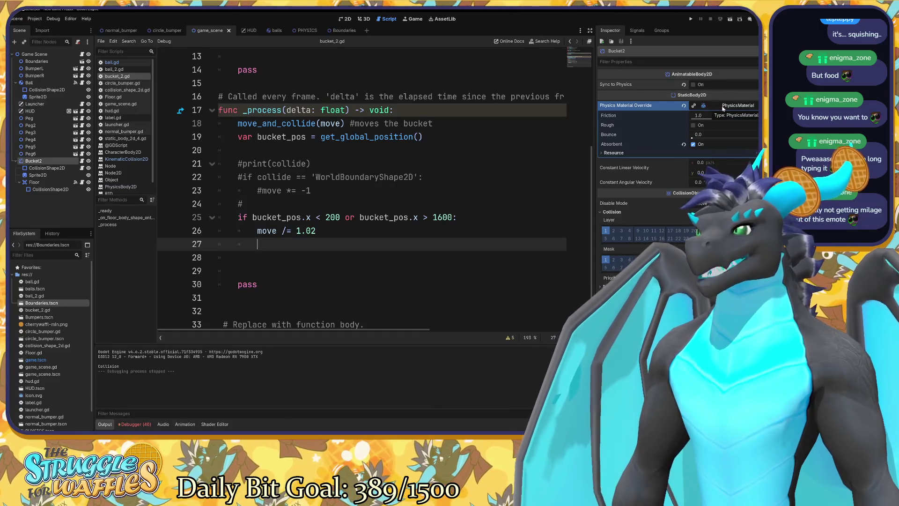
pyautogui.click(723, 107)
pyautogui.click(722, 107)
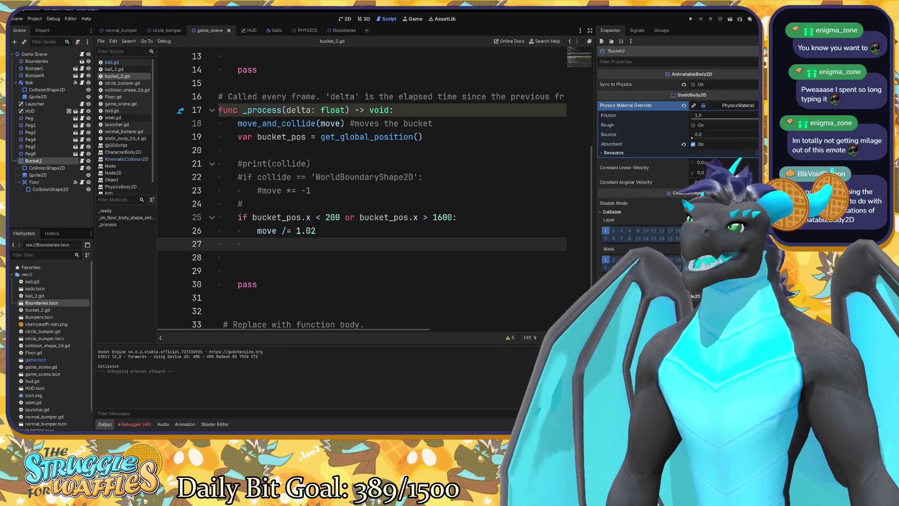
pyautogui.scroll(3, 361, 192)
pyautogui.click(225, 176)
pyautogui.scroll(-1, 225, 176)
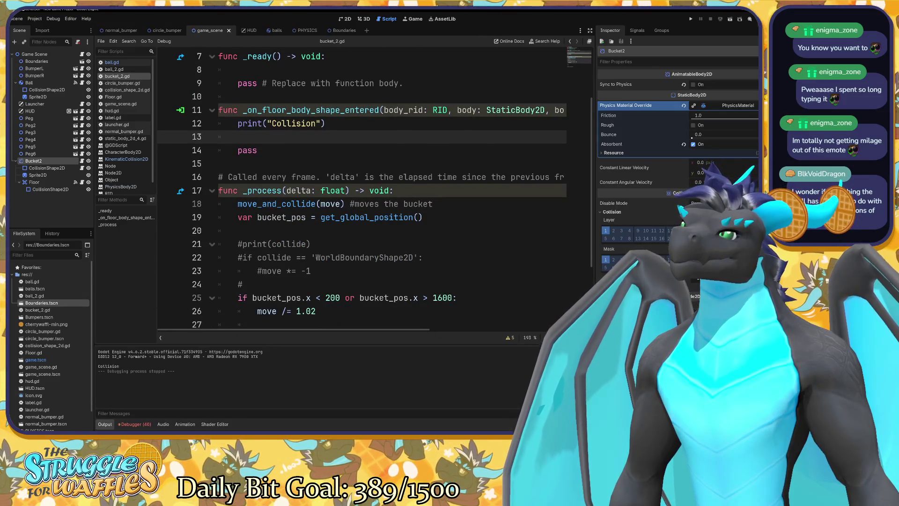
# Step: Move 'move *= -1' from line 23 into the floor-collision handler on line 13
pyautogui.moveTo(261, 271); pyautogui.dragTo(310, 271)
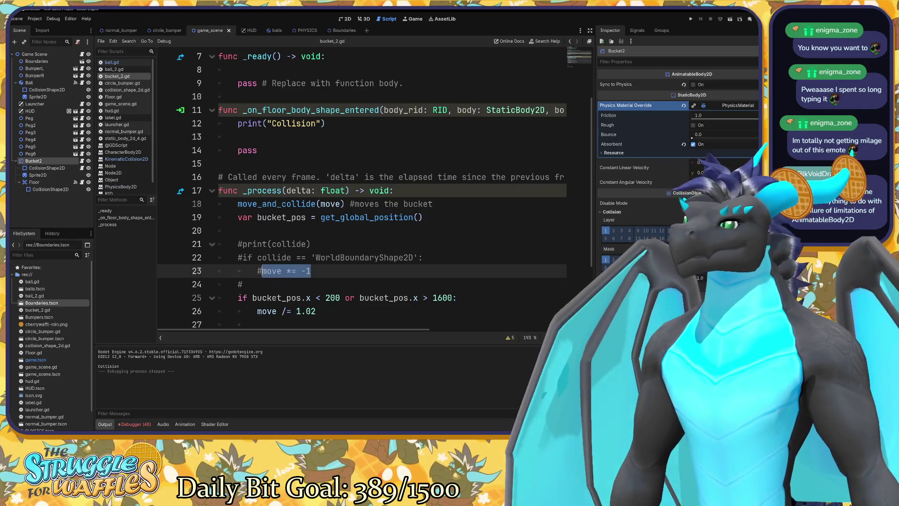
pyautogui.hotkey('ctrl', 'x')
pyautogui.click(237, 136)
pyautogui.hotkey('ctrl', 'v')
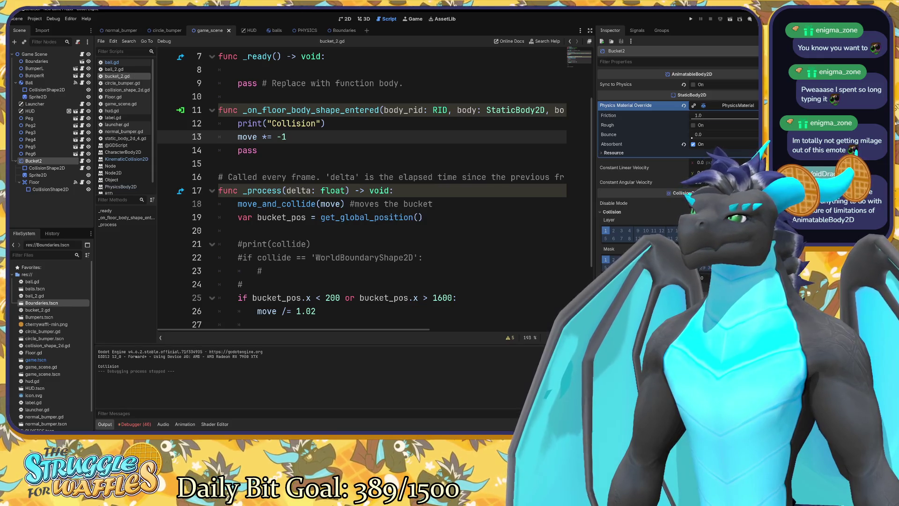
# Step: Test-run the game to check the bucket reverses direction on floor collisions
pyautogui.press('F5')
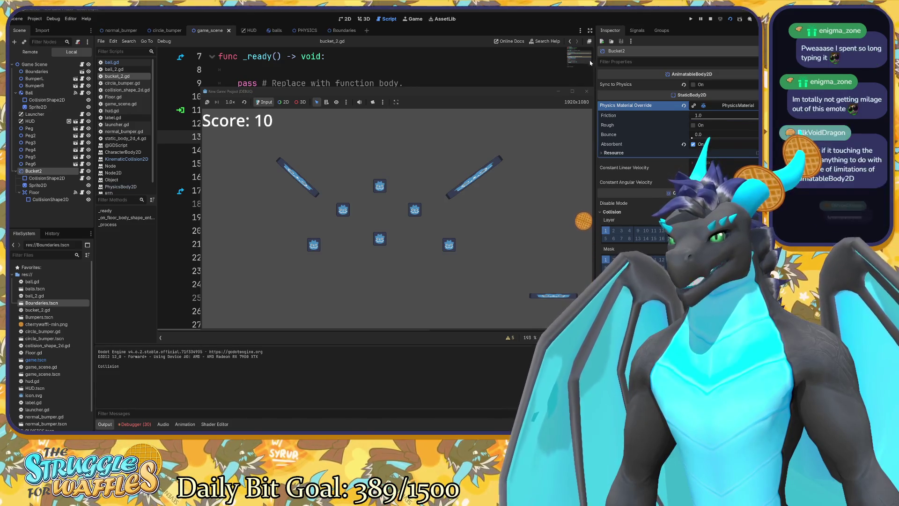
pyautogui.click(588, 91)
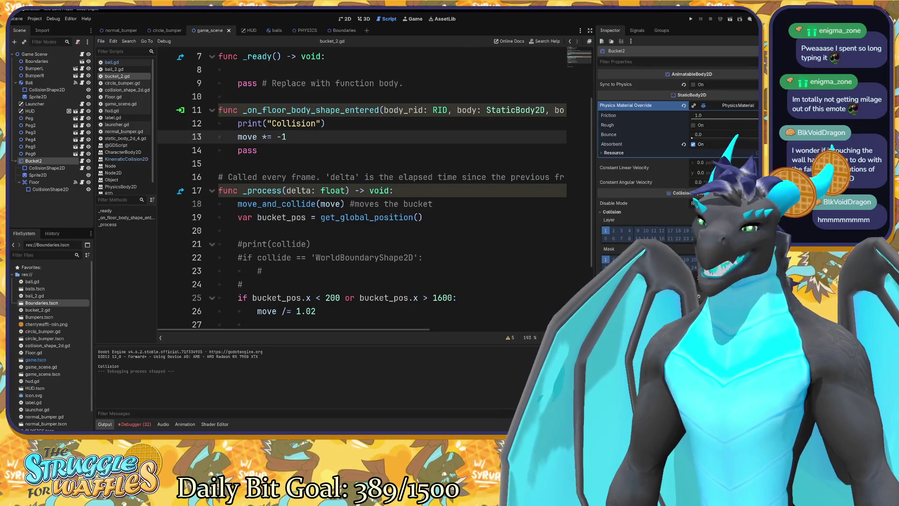
pyautogui.moveTo(657, 206)
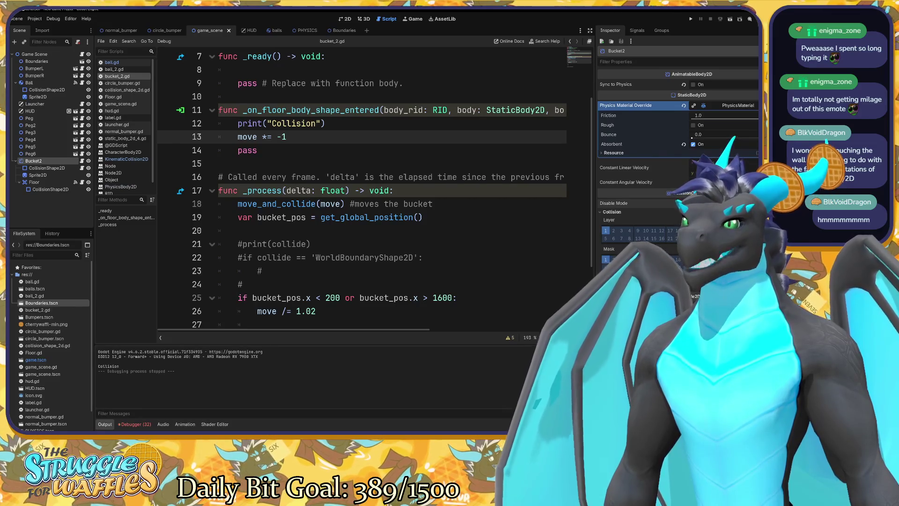
# Step: Change Bucket2's Disable Mode in the Inspector and playtest with a ball launched up-right
pyautogui.click(702, 217)
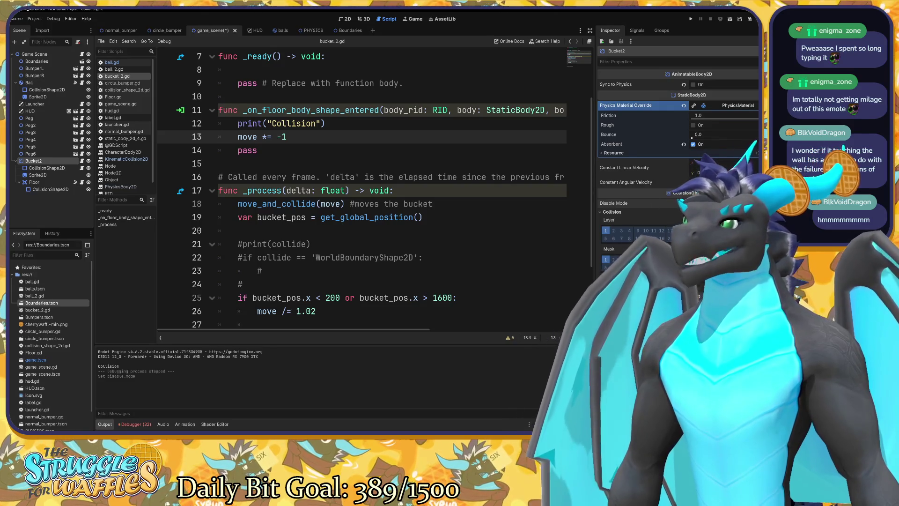
pyautogui.press('F5')
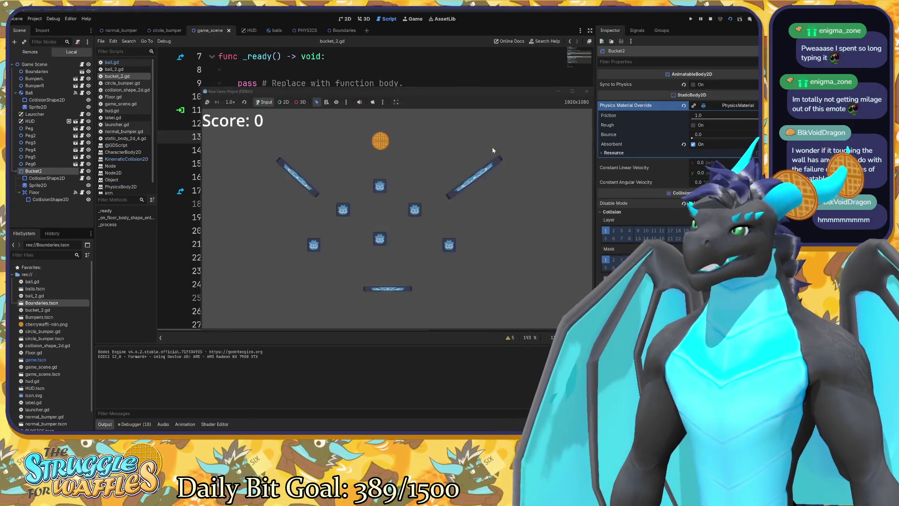
pyautogui.click(407, 120)
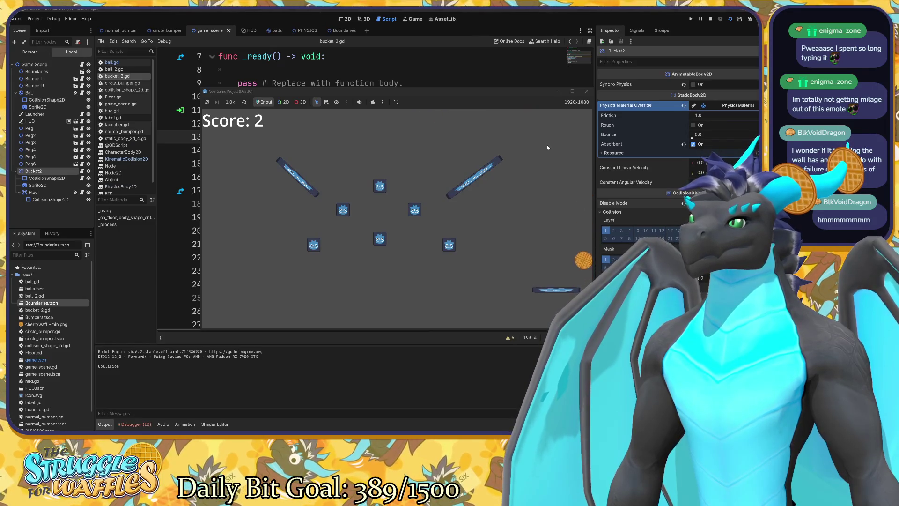
pyautogui.click(587, 93)
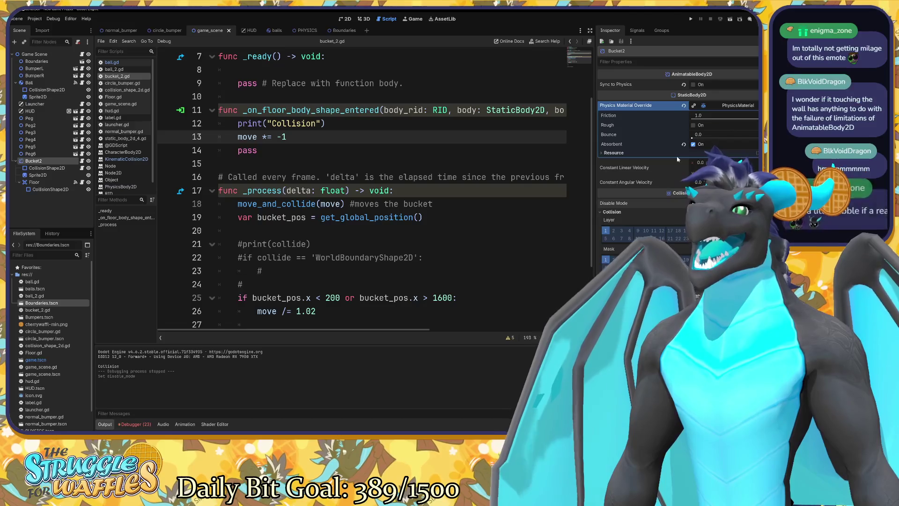
# Step: Expand and collapse the physics material's Resource details to review them
pyautogui.click(613, 153)
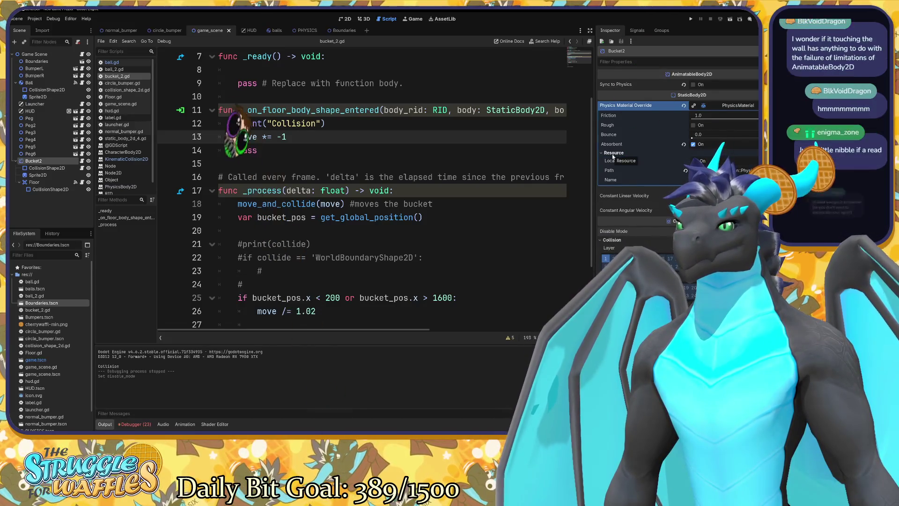
pyautogui.click(612, 155)
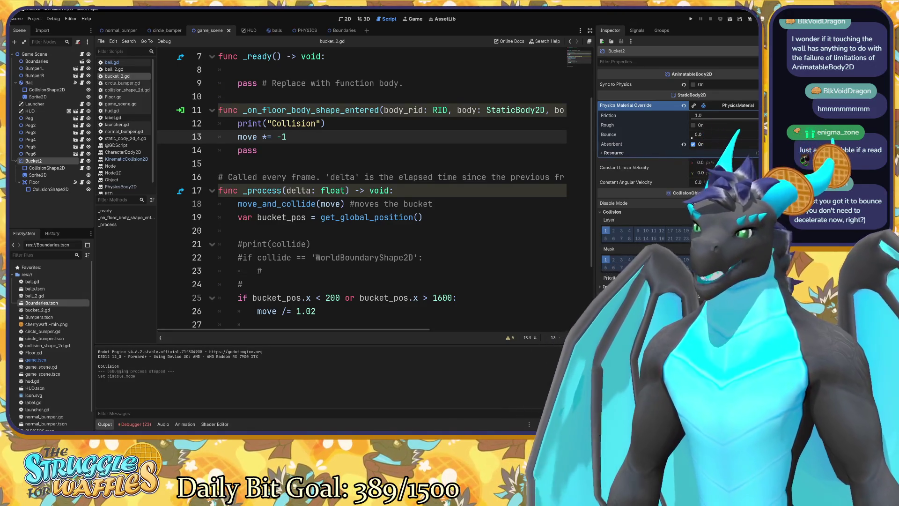
pyautogui.scroll(-3, 374, 187)
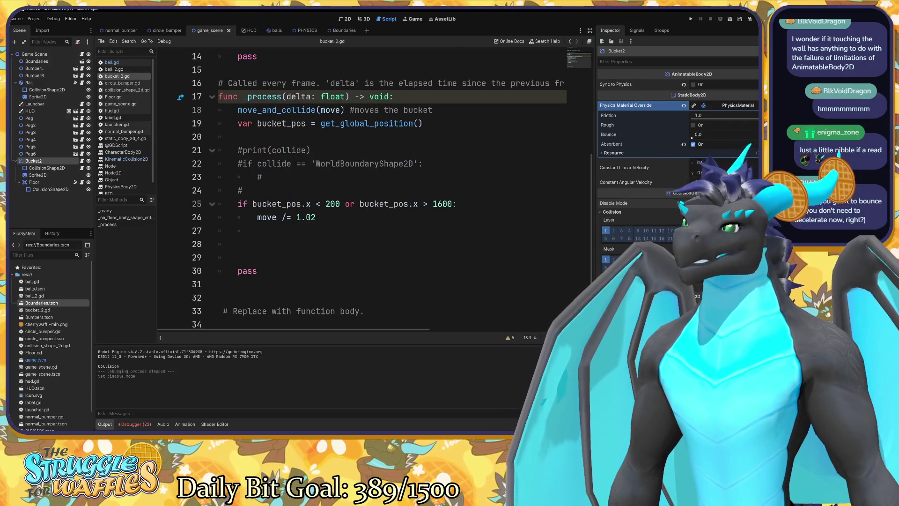
# Step: Comment out the edge-check lines 25–26 with Ctrl+K and run the game
pyautogui.moveTo(237, 203)
pyautogui.mouseDown()
pyautogui.moveTo(336, 203)
pyautogui.moveTo(316, 217)
pyautogui.mouseUp()
pyautogui.hotkey('ctrl', 'k')
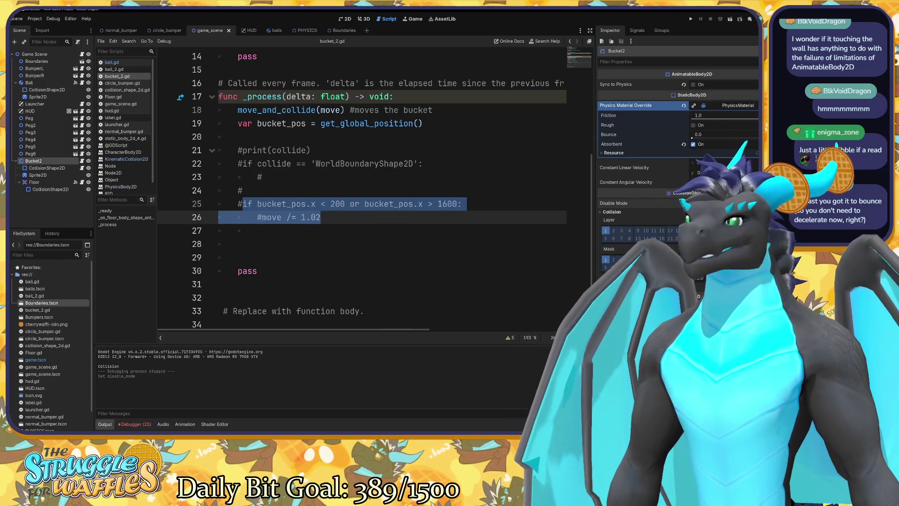
pyautogui.press('F5')
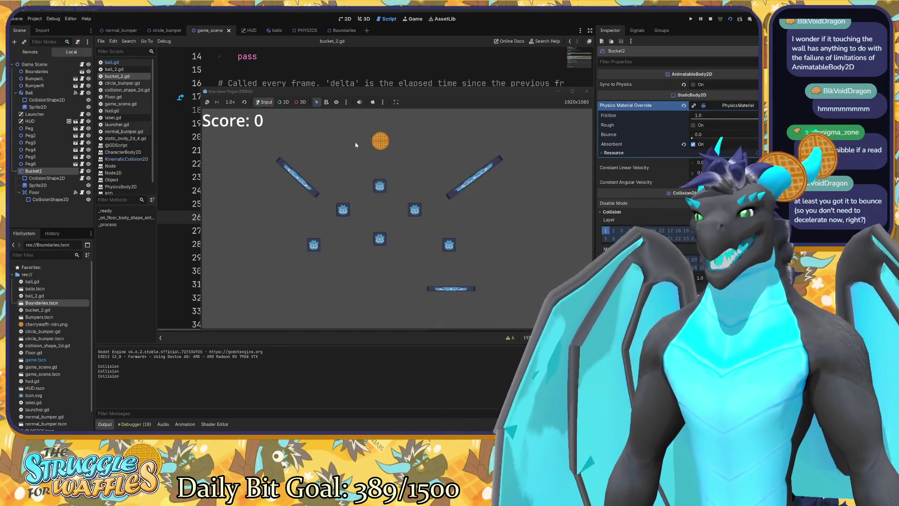
# Step: Shoot the ball toward the pegs, end the playtest at score 10, and return to 2D
pyautogui.click(339, 131)
pyautogui.click(452, 178)
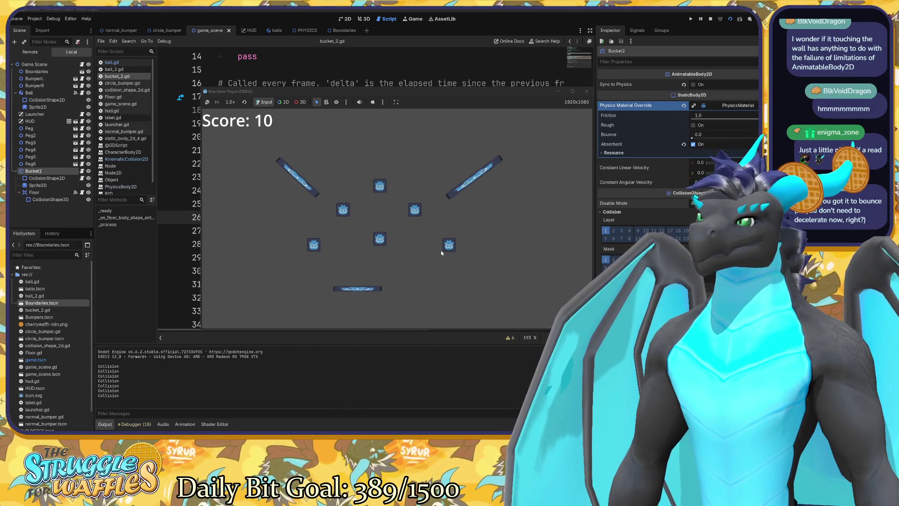
pyautogui.click(588, 91)
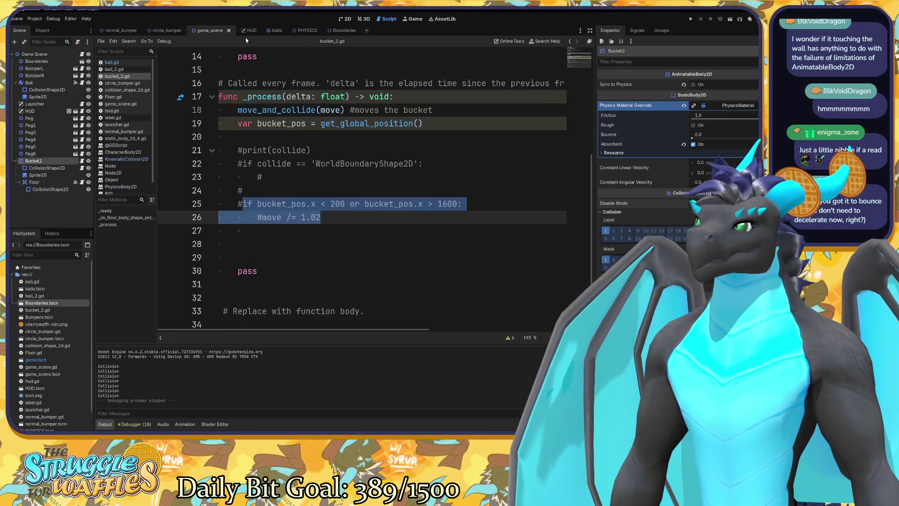
pyautogui.click(344, 18)
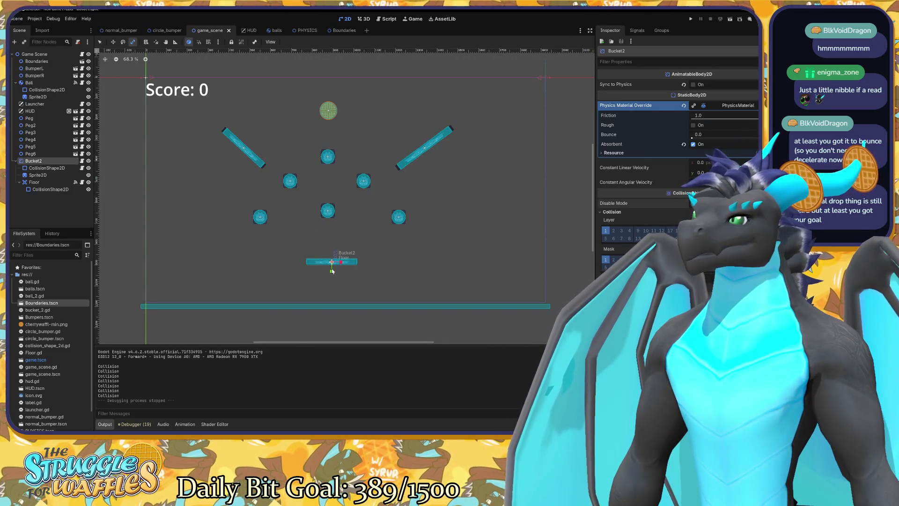
# Step: Drag the bucket lower toward the floor and test-run the game
pyautogui.moveTo(331, 269); pyautogui.dragTo(335, 286)
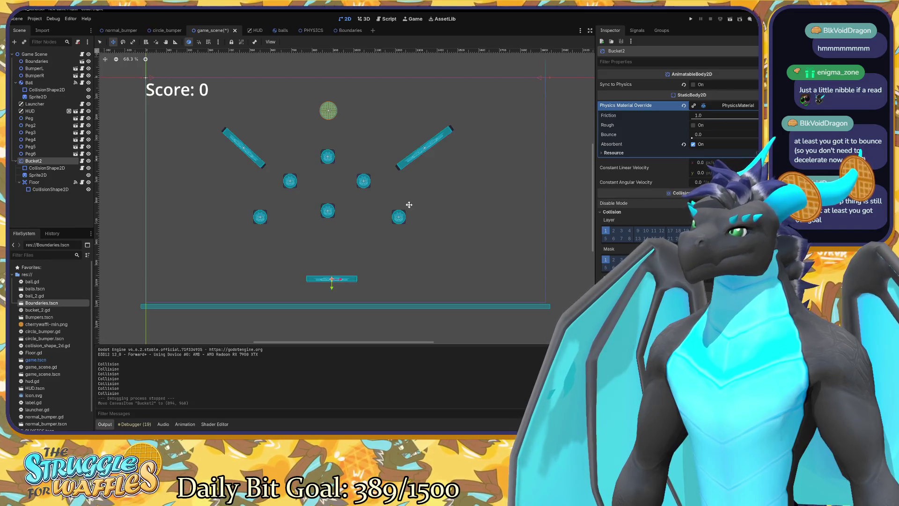
pyautogui.press('F5')
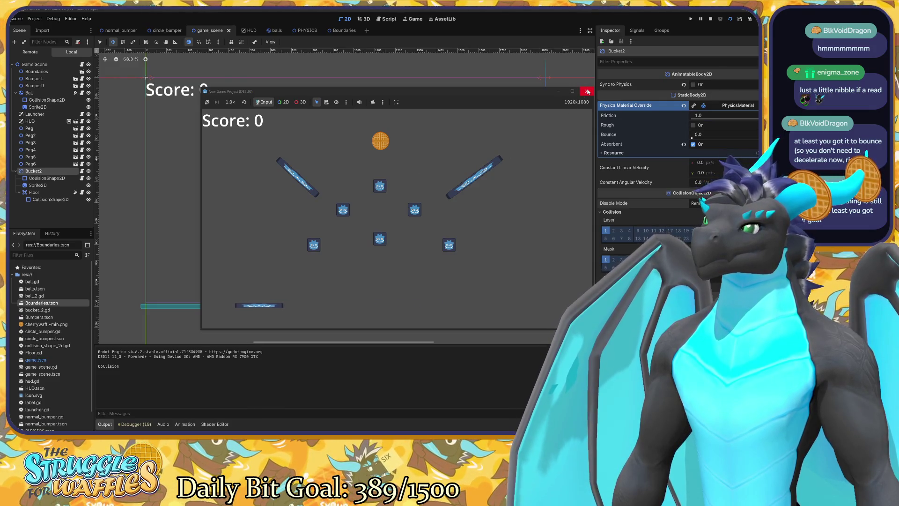
pyautogui.click(588, 92)
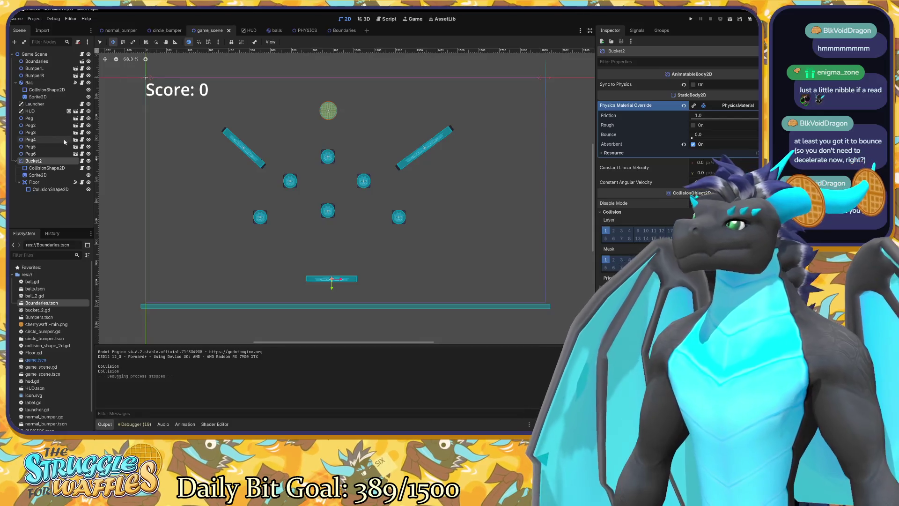
# Step: Select pegs Peg–Peg6 and the right bumper, undo the bucket move, and revert a downward nudge
pyautogui.click(55, 154)
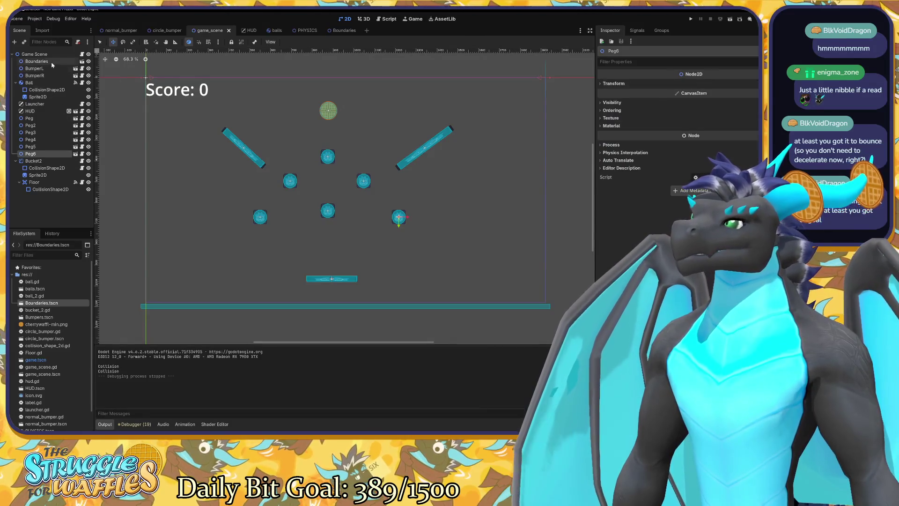
pyautogui.keyDown('shift'); pyautogui.click(38, 118); pyautogui.keyUp('shift')
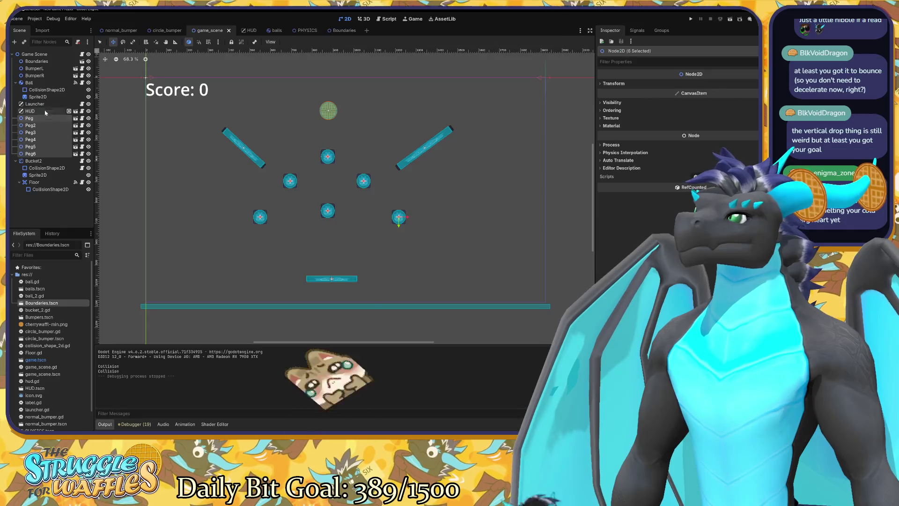
pyautogui.keyDown('shift'); pyautogui.click(47, 75); pyautogui.keyUp('shift')
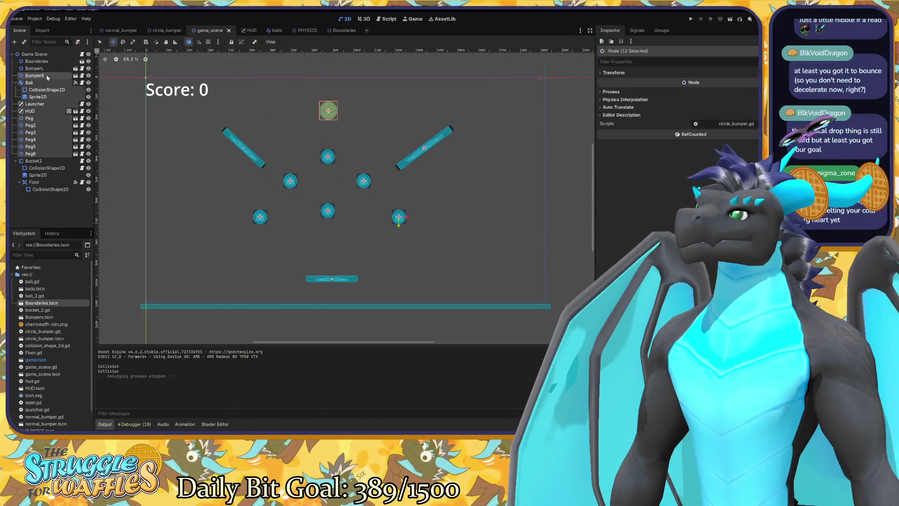
pyautogui.hotkey('ctrl', 'z')
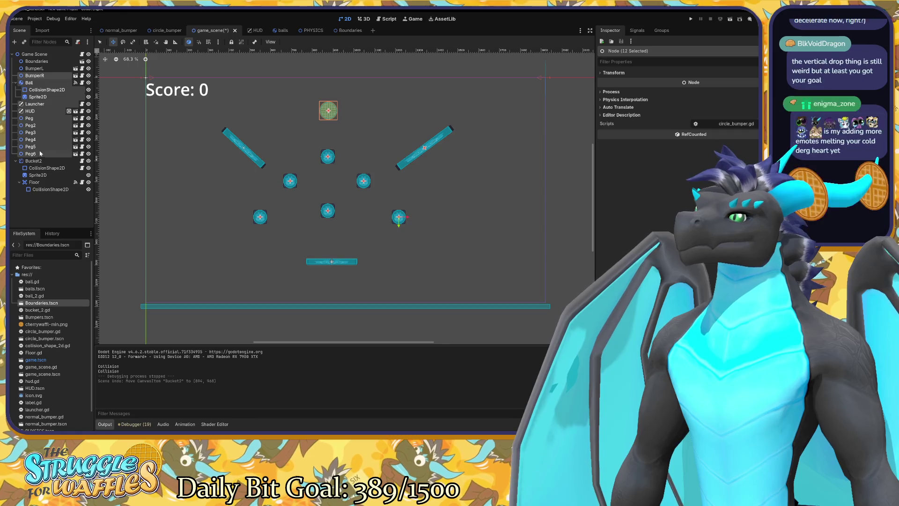
pyautogui.press('Down')
pyautogui.hotkey('ctrl', 'z')
pyautogui.click(447, 202)
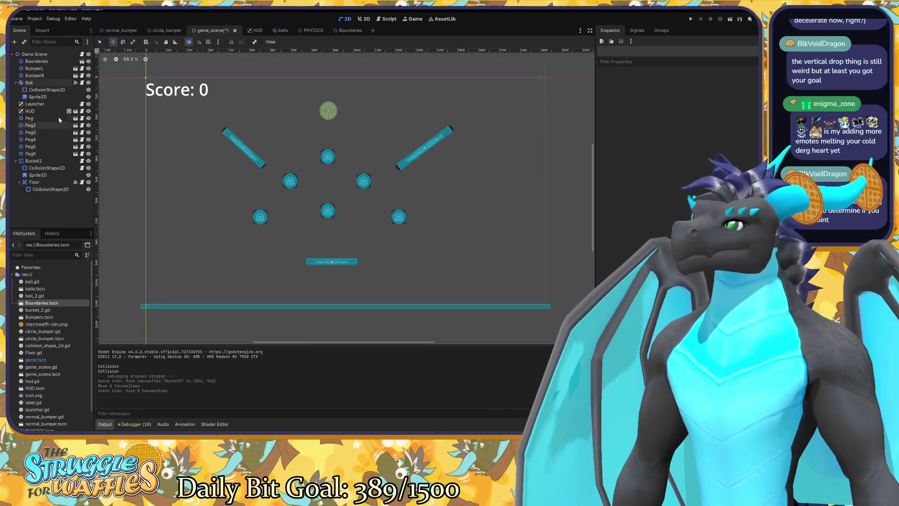
# Step: Drag Bucket2 down about 19 px in the 2D viewport
pyautogui.click(44, 162)
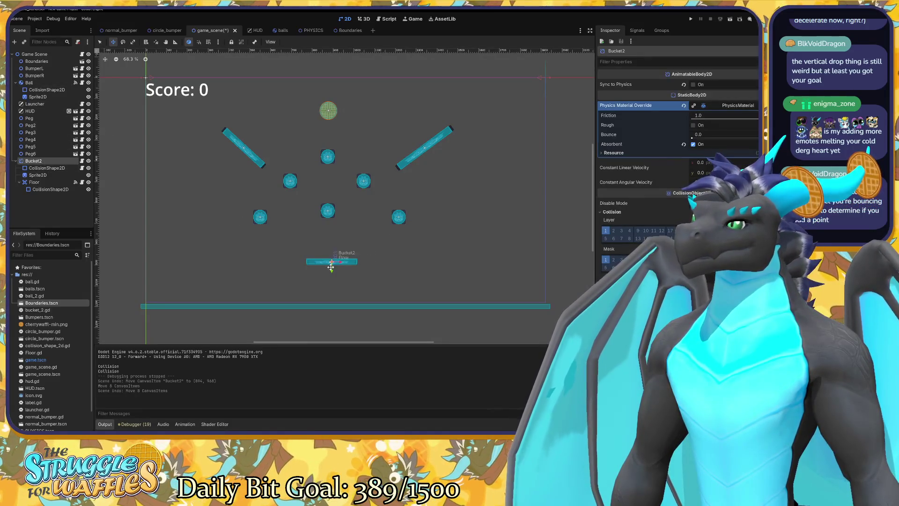
pyautogui.moveTo(331, 267); pyautogui.dragTo(331, 280)
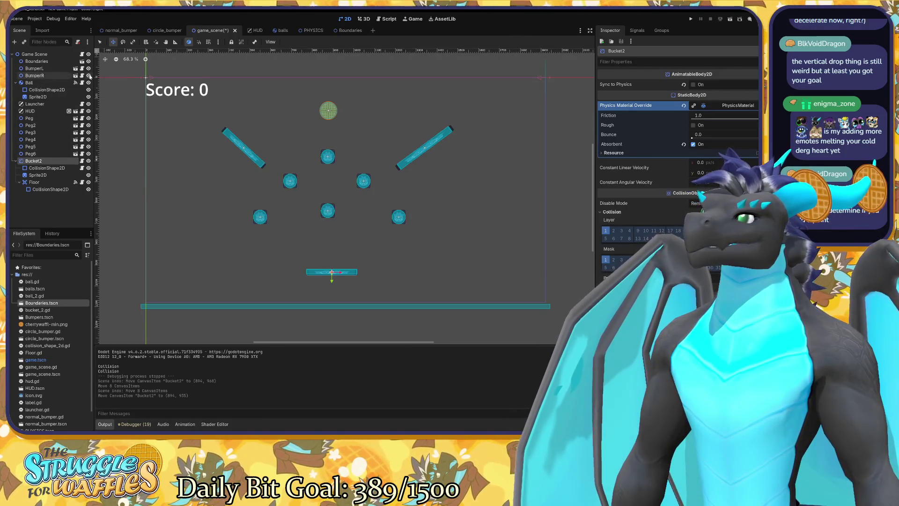
pyautogui.click(29, 82)
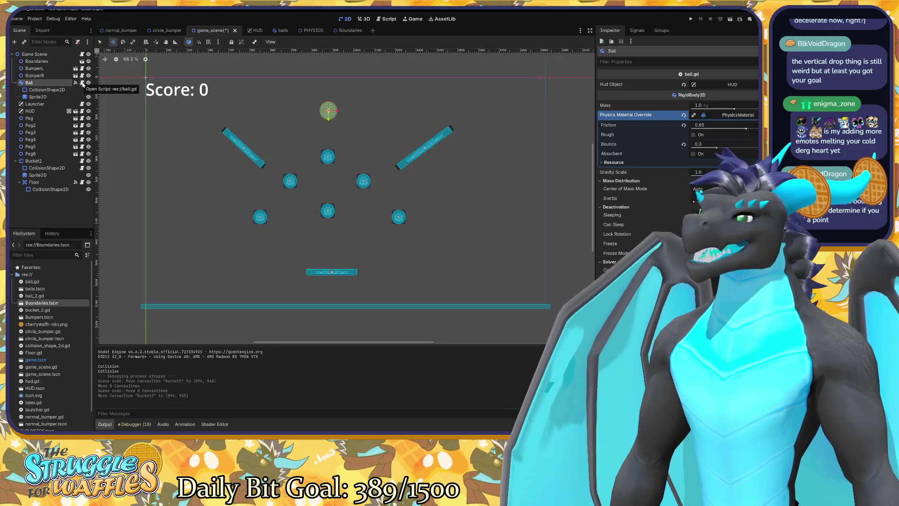
# Step: Open the Ball's script ball.gd at the peg-hit function
pyautogui.click(82, 83)
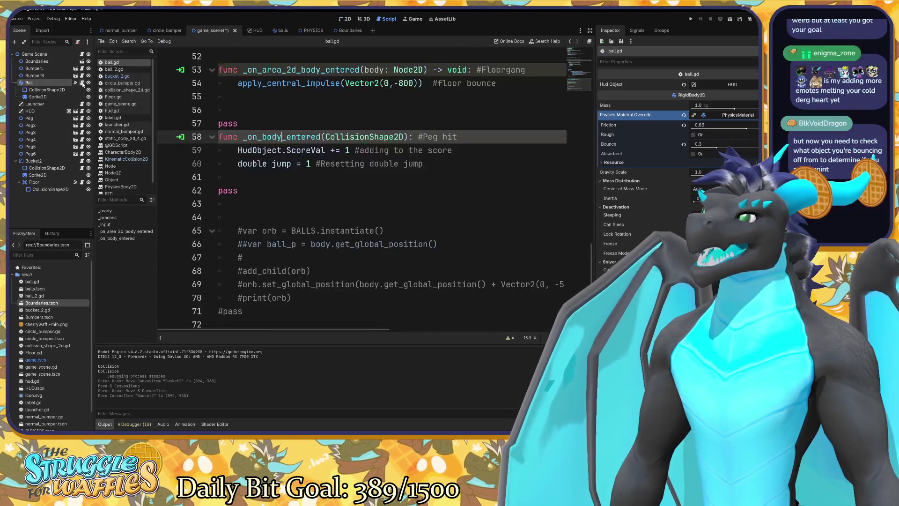
pyautogui.scroll(1, 281, 177)
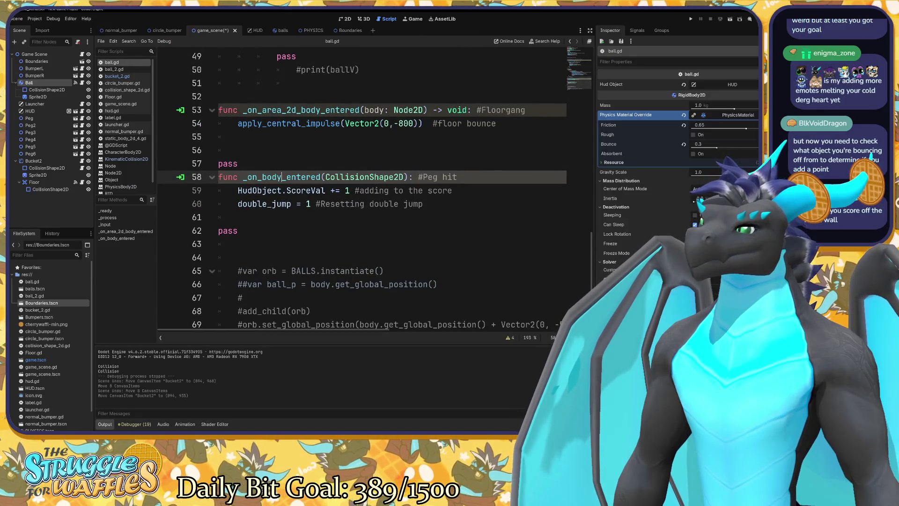
pyautogui.moveTo(395, 177)
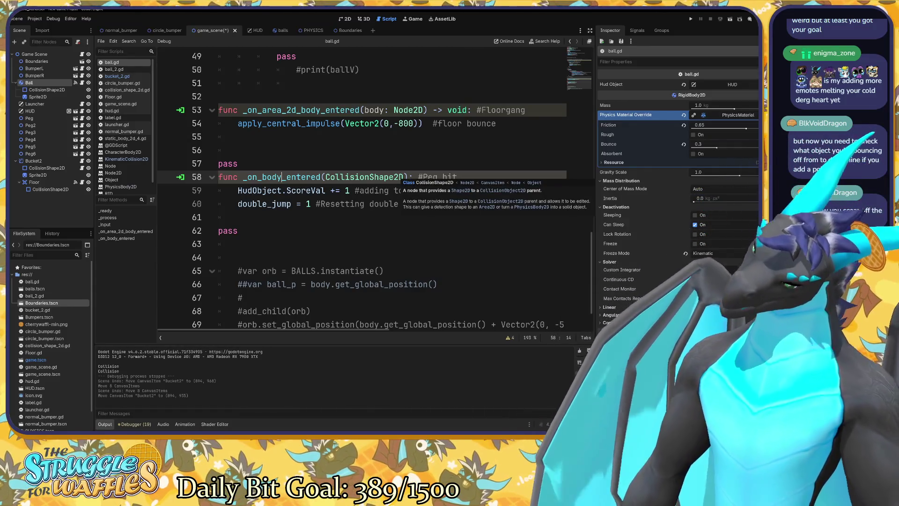
# Step: Change line 58's parameter type from CollisionShape2D to StaticBody2D and start a test run
pyautogui.moveTo(370, 176); pyautogui.dragTo(326, 177)
pyautogui.write('Stat')
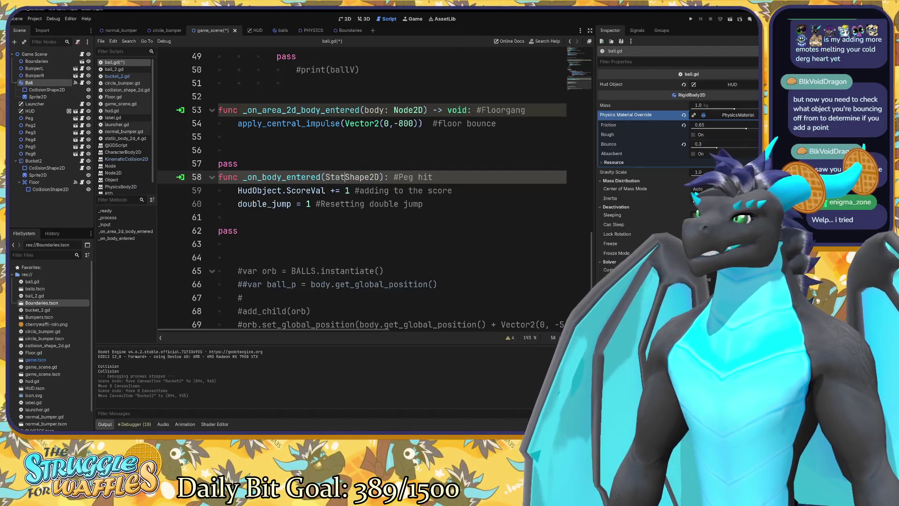
pyautogui.write('ic')
pyautogui.press('Delete')
pyautogui.press('Delete')
pyautogui.press('Delete')
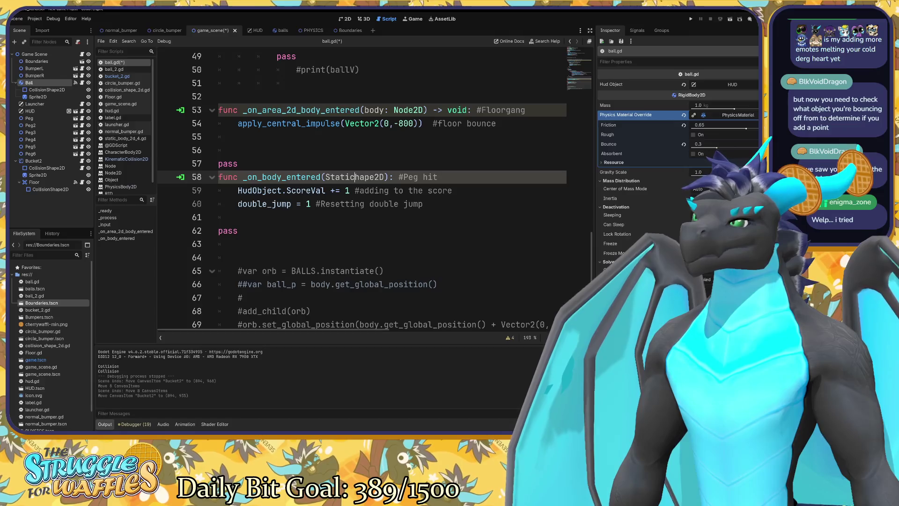
pyautogui.press('Delete')
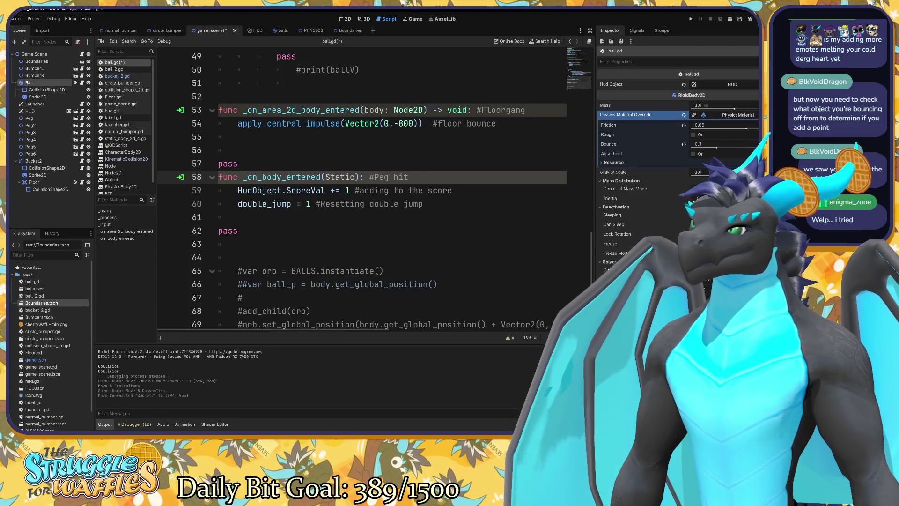
pyautogui.write('Body')
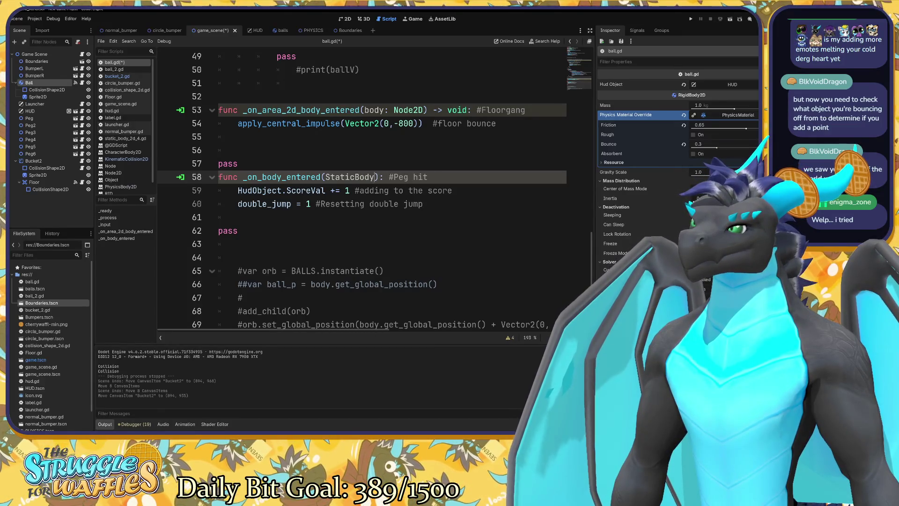
pyautogui.write('2D')
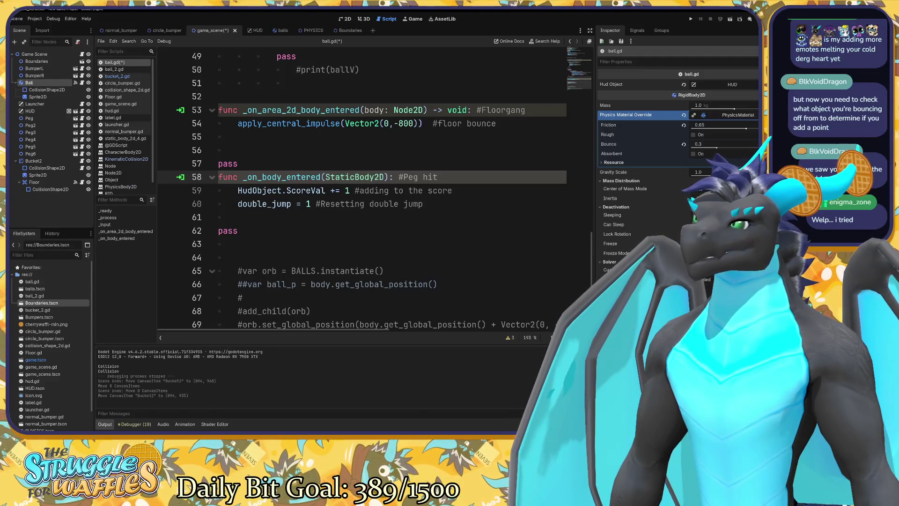
pyautogui.click(238, 217)
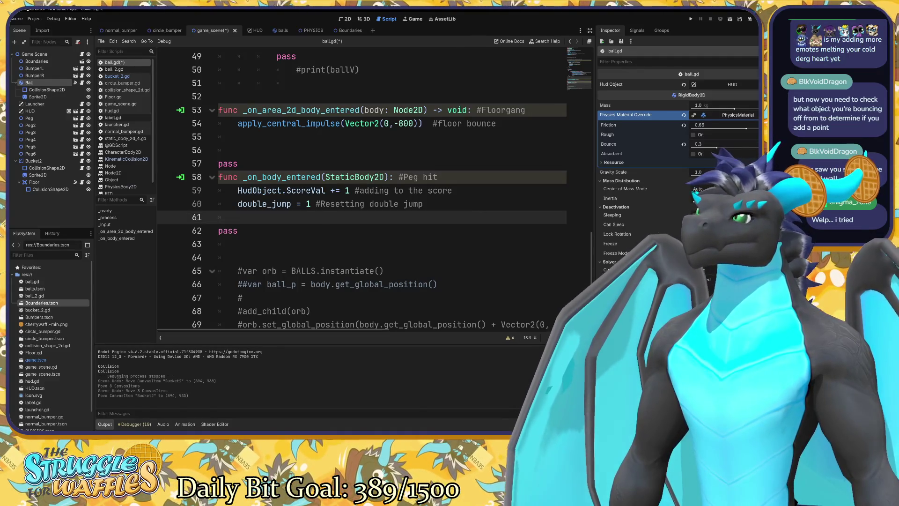
pyautogui.press('F5')
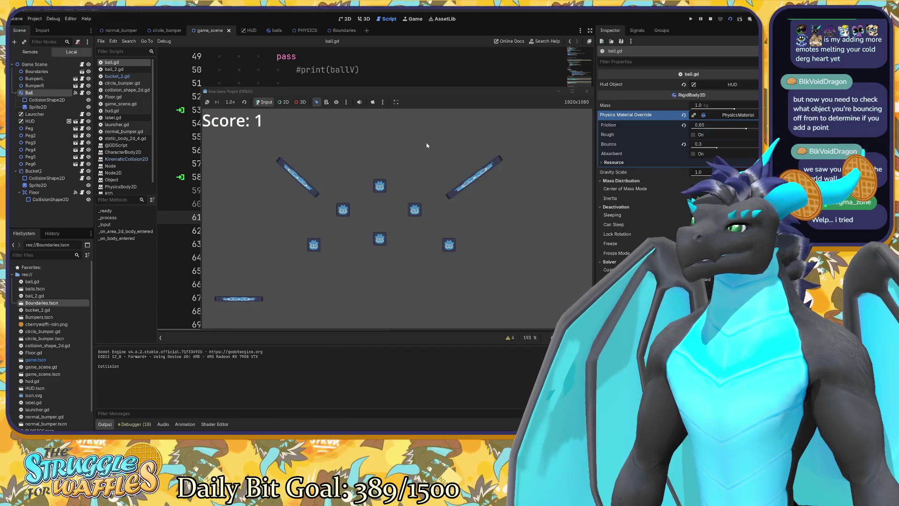
# Step: Run repeated playtests, shooting the ball up-left so it scores off the side wall
pyautogui.click(585, 92)
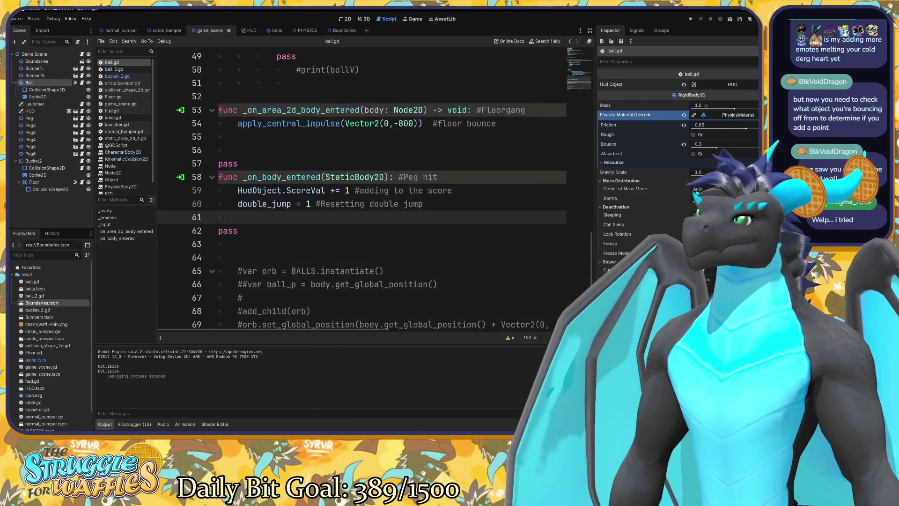
pyautogui.press('F5')
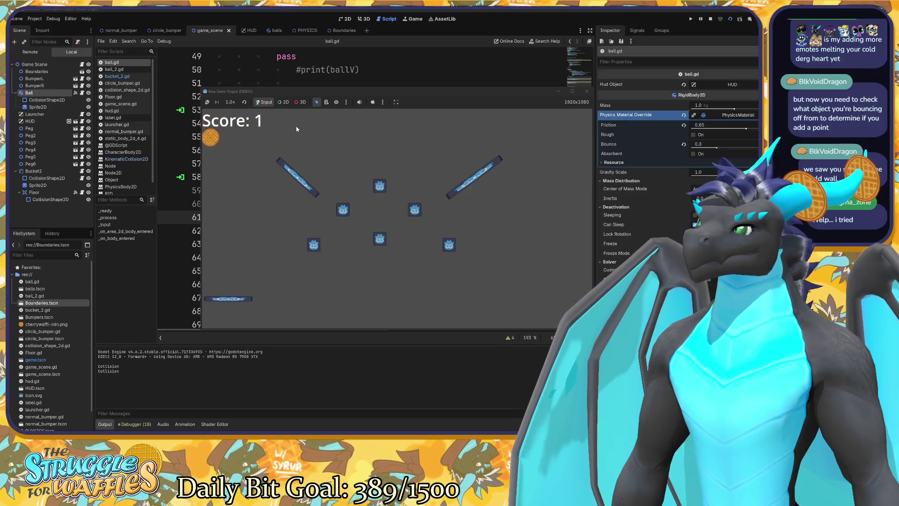
pyautogui.click(586, 95)
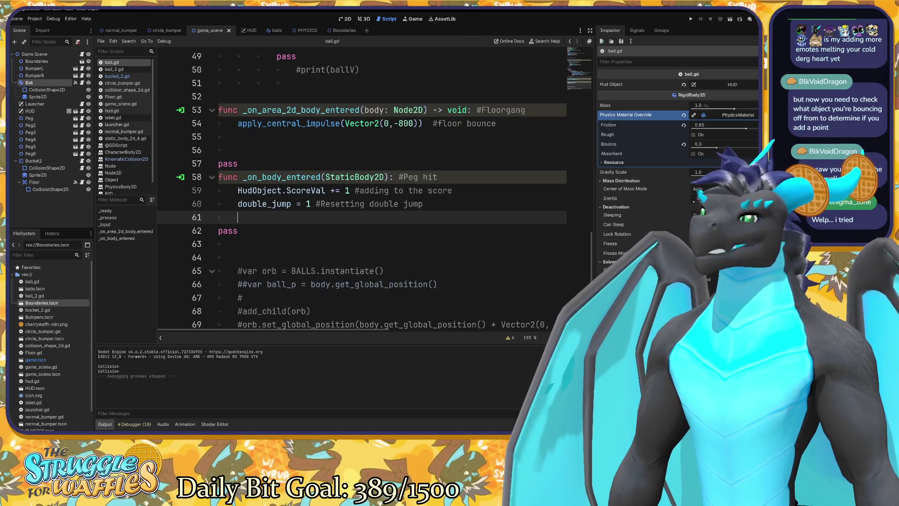
pyautogui.press('F5')
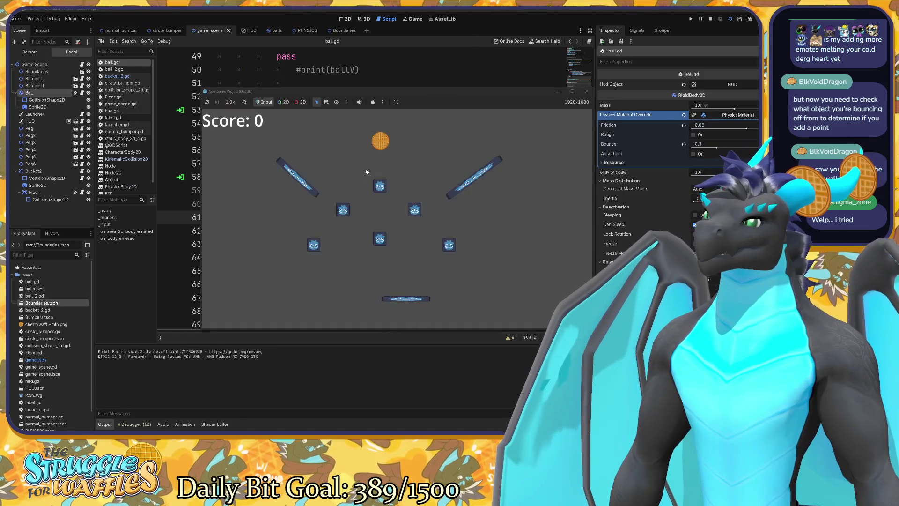
pyautogui.click(322, 124)
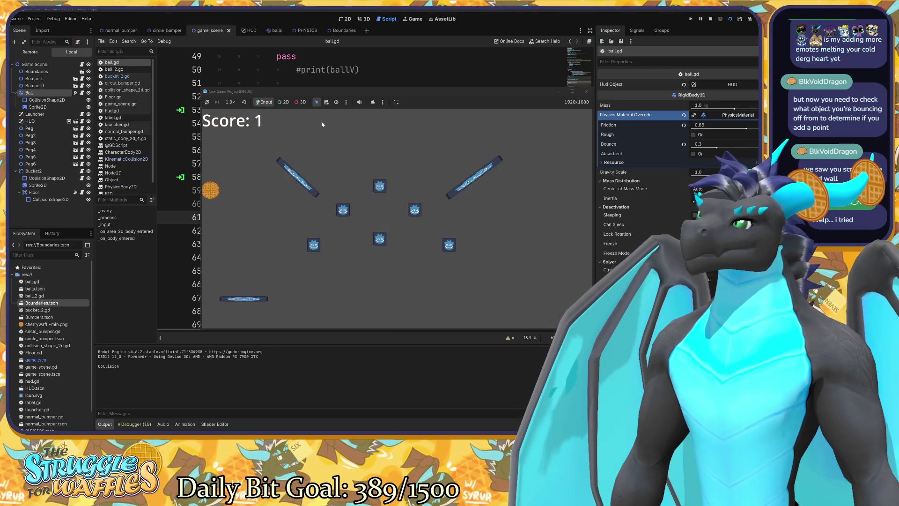
pyautogui.click(586, 92)
pyautogui.press('F5')
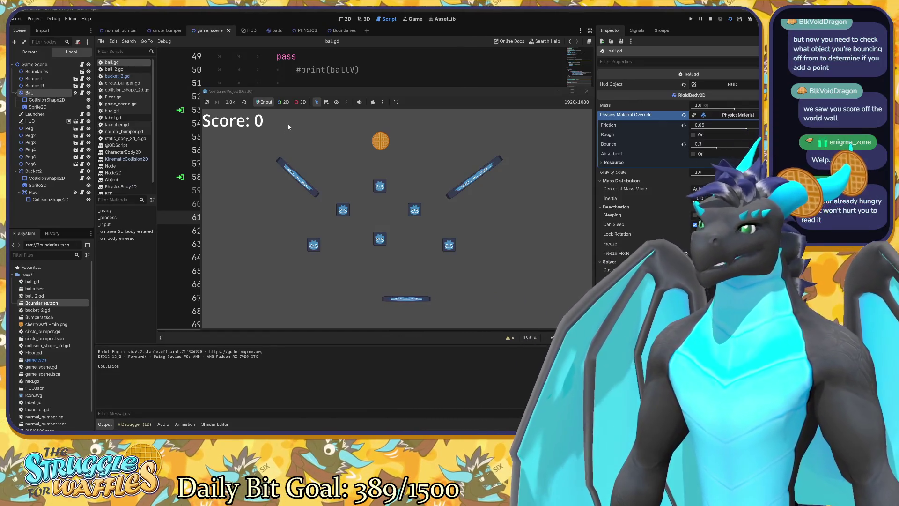
pyautogui.click(288, 125)
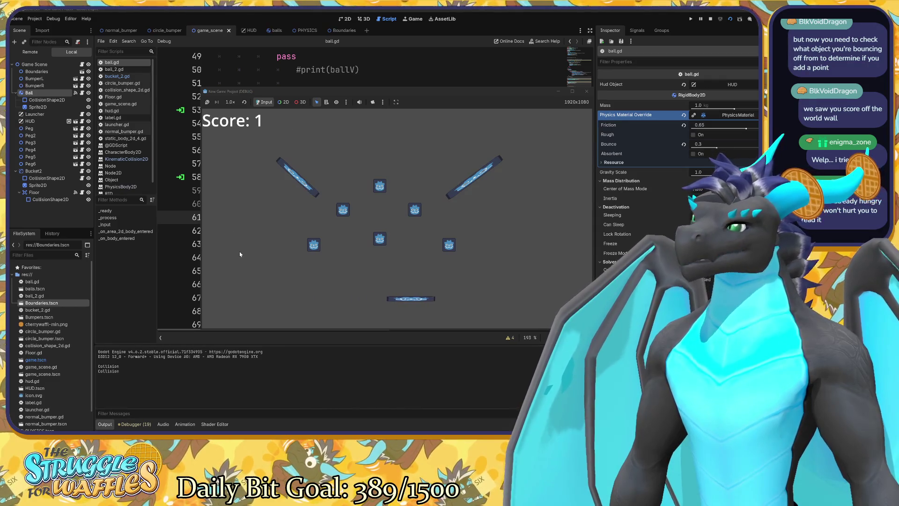
pyautogui.click(585, 91)
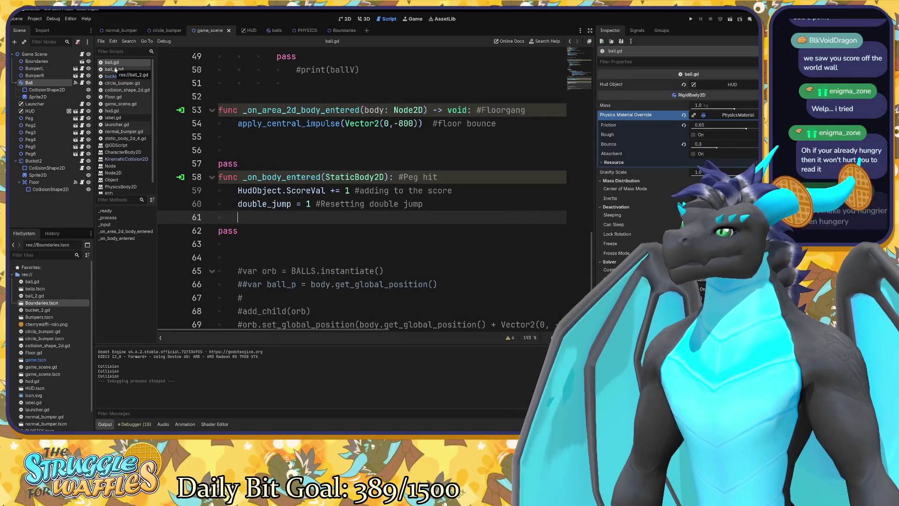
# Step: Select the floor-bounce function on lines 53–54 in ball.gd
pyautogui.scroll(-1, 361, 187)
pyautogui.scroll(2, 361, 187)
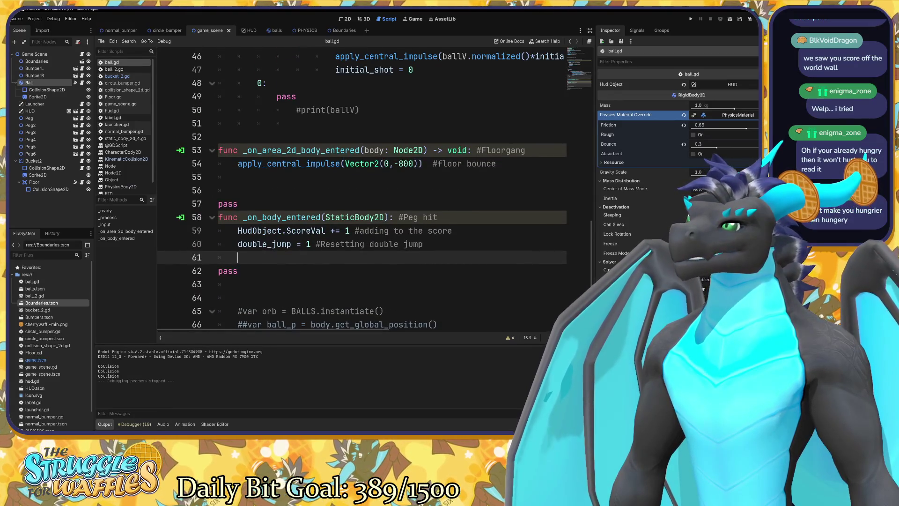
pyautogui.moveTo(218, 150)
pyautogui.mouseDown()
pyautogui.moveTo(218, 163)
pyautogui.moveTo(467, 164)
pyautogui.moveTo(388, 163)
pyautogui.moveTo(423, 163)
pyautogui.mouseUp()
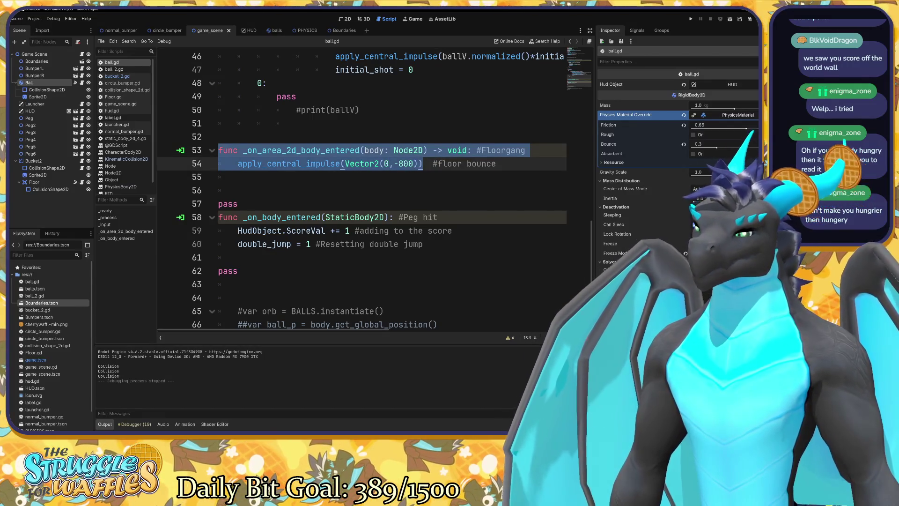
# Step: Comment out the floor-bounce lines 53–54 and test-run the game
pyautogui.hotkey('ctrl', 'k')
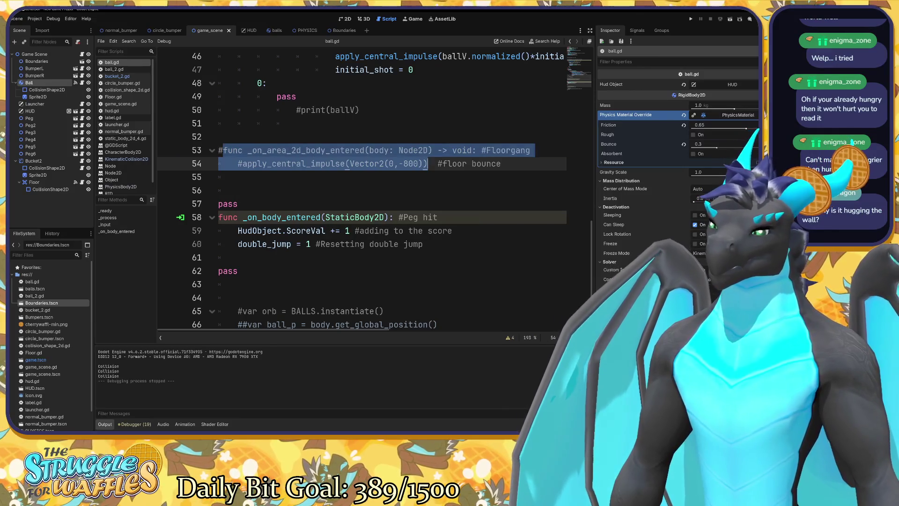
pyautogui.press('F6')
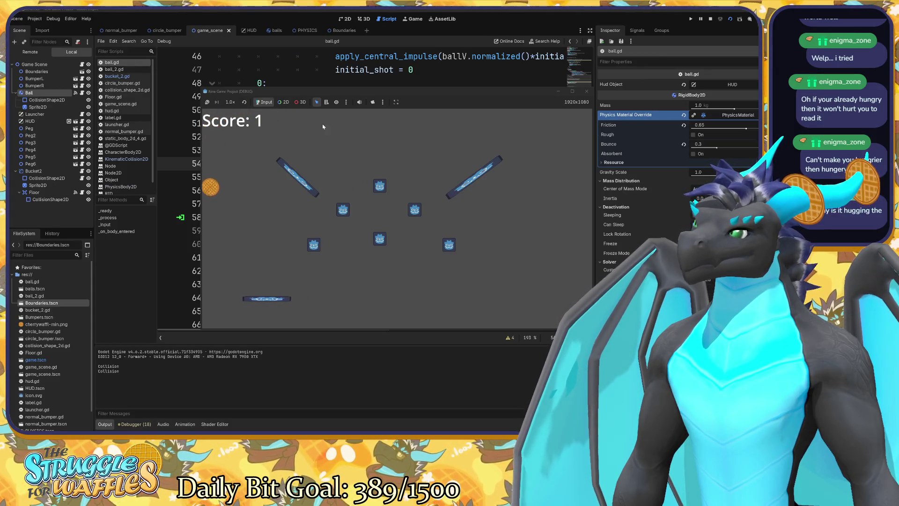
pyautogui.click(587, 91)
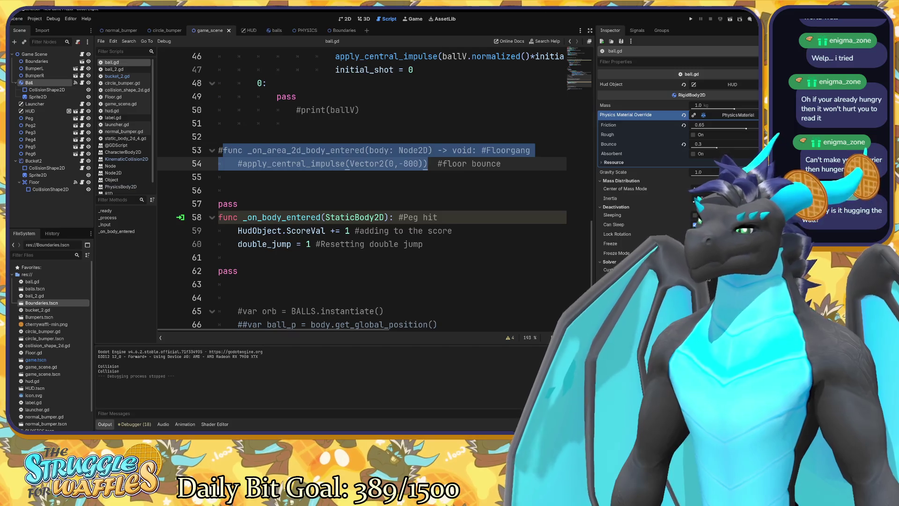
# Step: Run two more tests shooting the ball right, scoring 4, then return to ball.gd
pyautogui.press('F5')
pyautogui.click(487, 125)
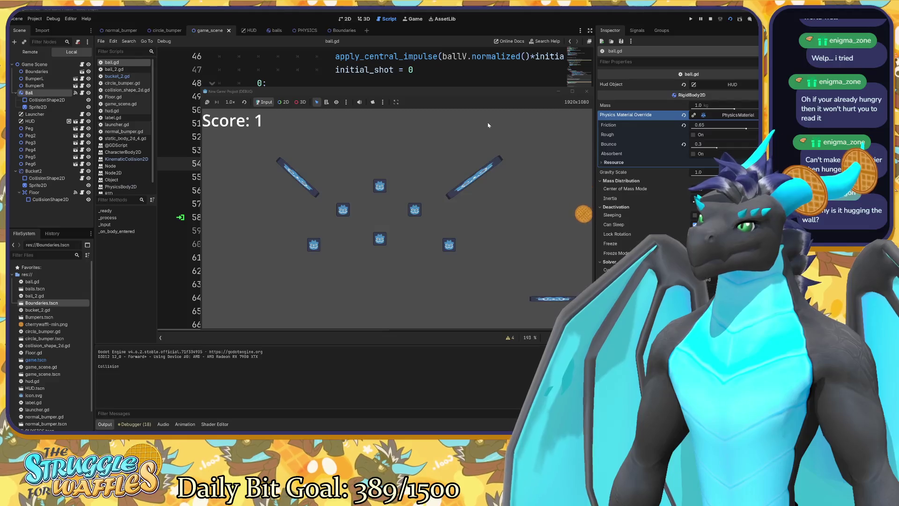
pyautogui.click(587, 91)
pyautogui.press('F5')
pyautogui.click(533, 134)
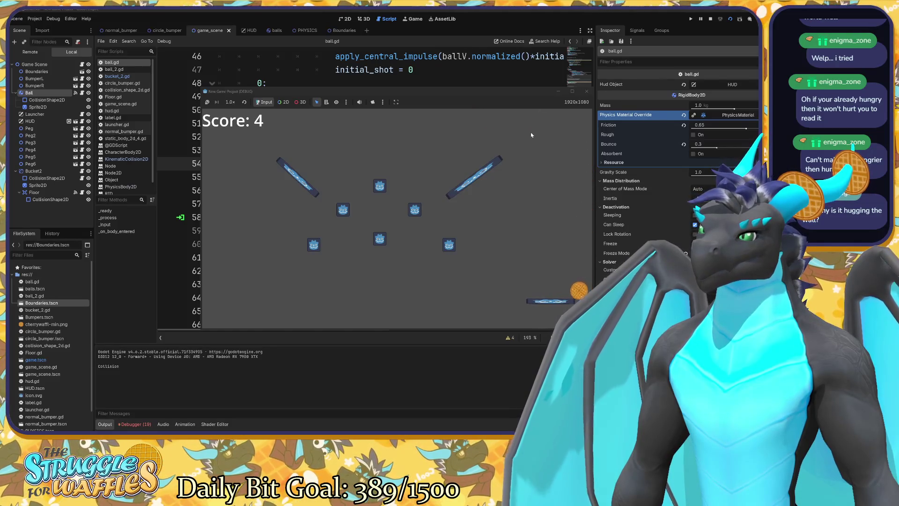
pyautogui.click(586, 93)
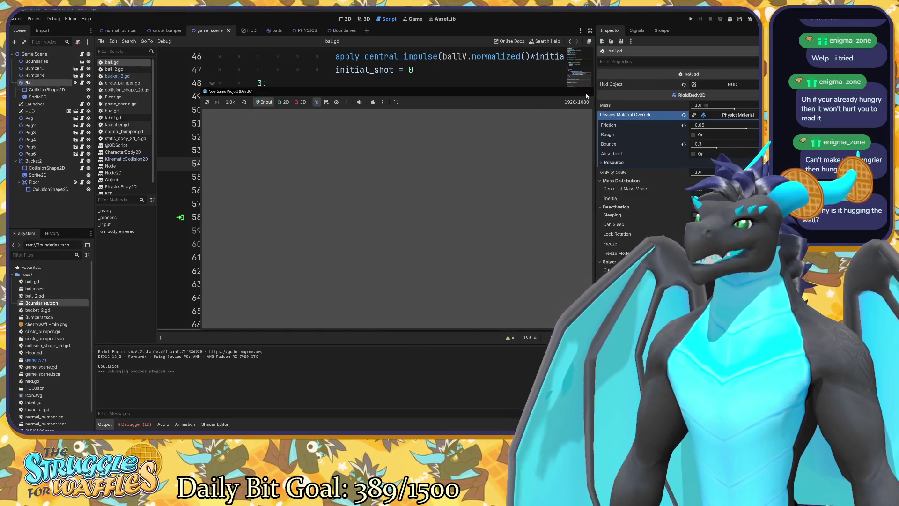
pyautogui.click(237, 190)
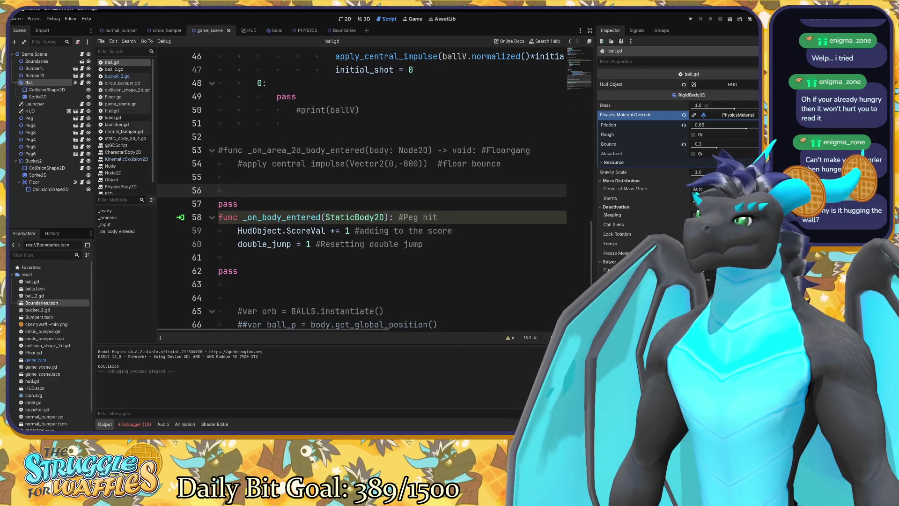
# Step: Turn off Absorbent on right_wall's physics material in the Boundaries scene
pyautogui.moveTo(381, 216)
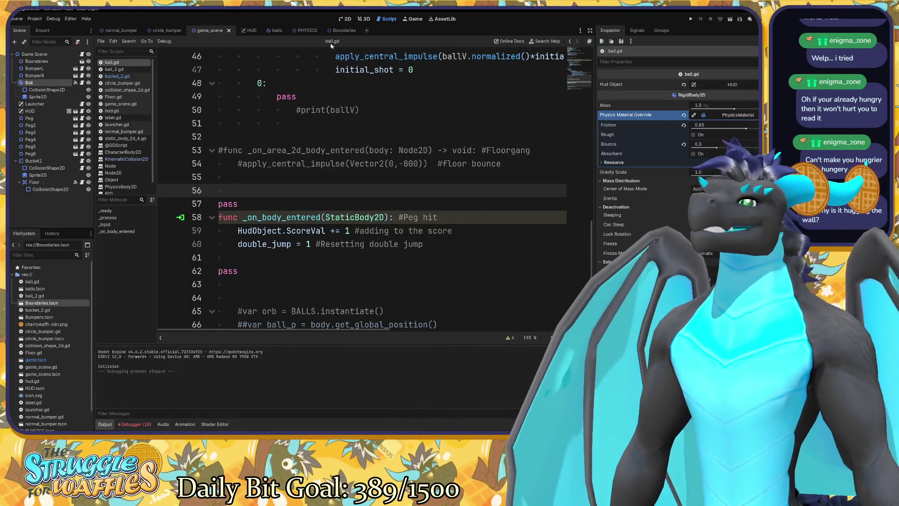
pyautogui.click(344, 30)
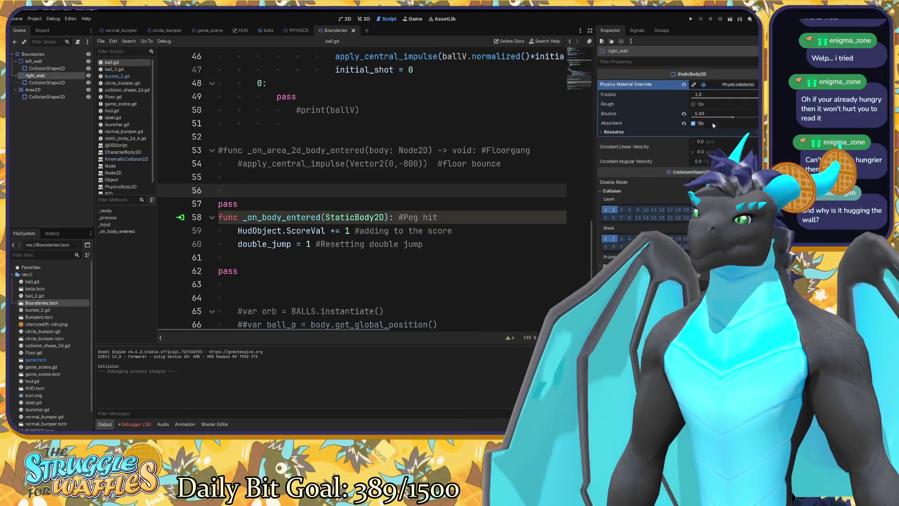
pyautogui.click(696, 125)
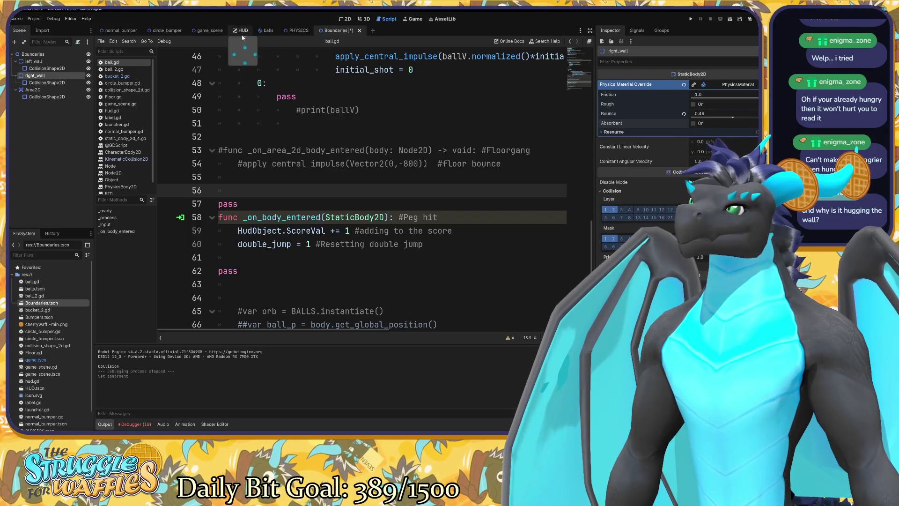
# Step: Save the Boundaries scene and return to game_scene in the 2D view
pyautogui.click(211, 33)
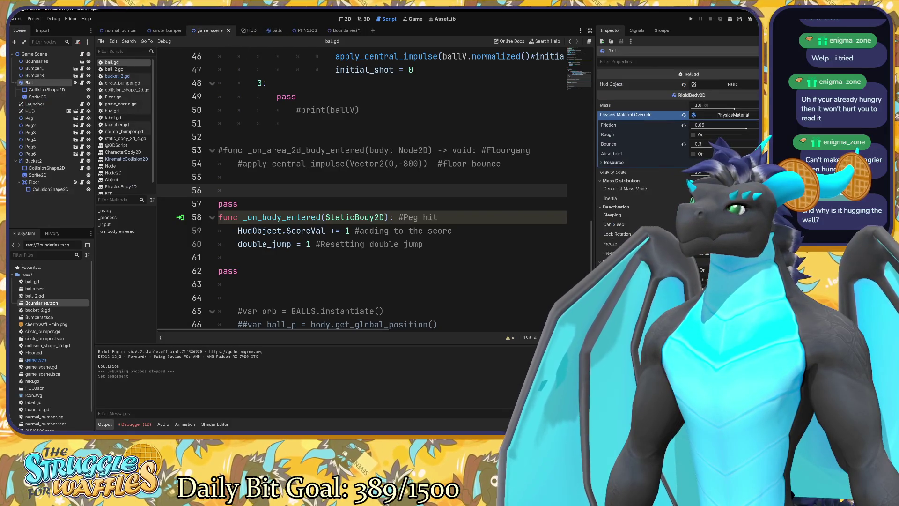
pyautogui.click(339, 31)
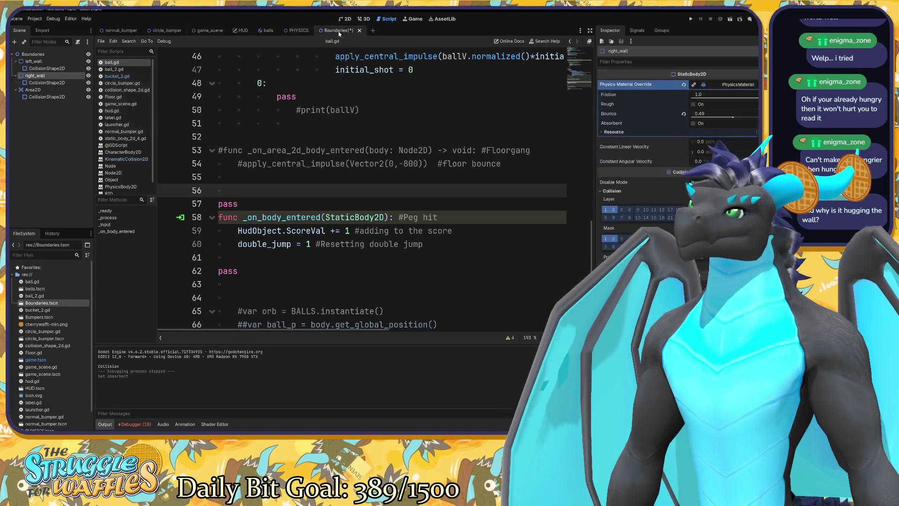
pyautogui.hotkey('ctrl', 's')
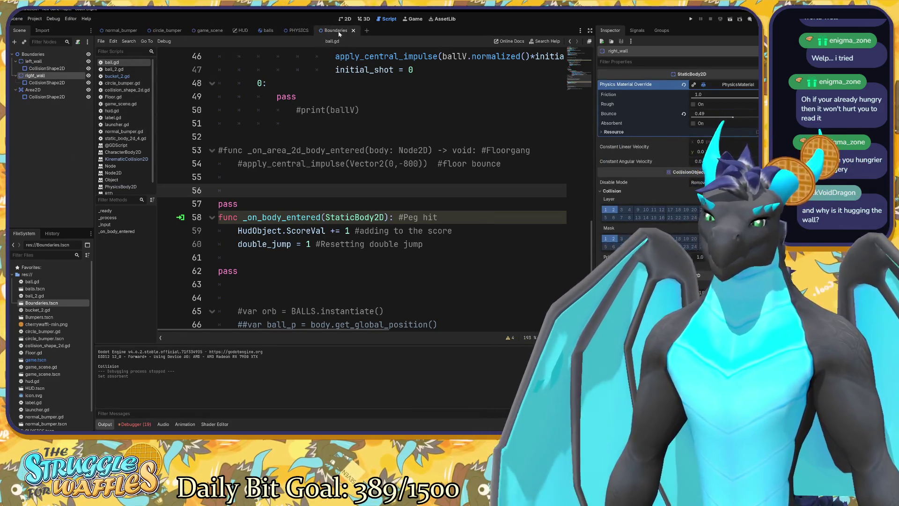
pyautogui.click(212, 30)
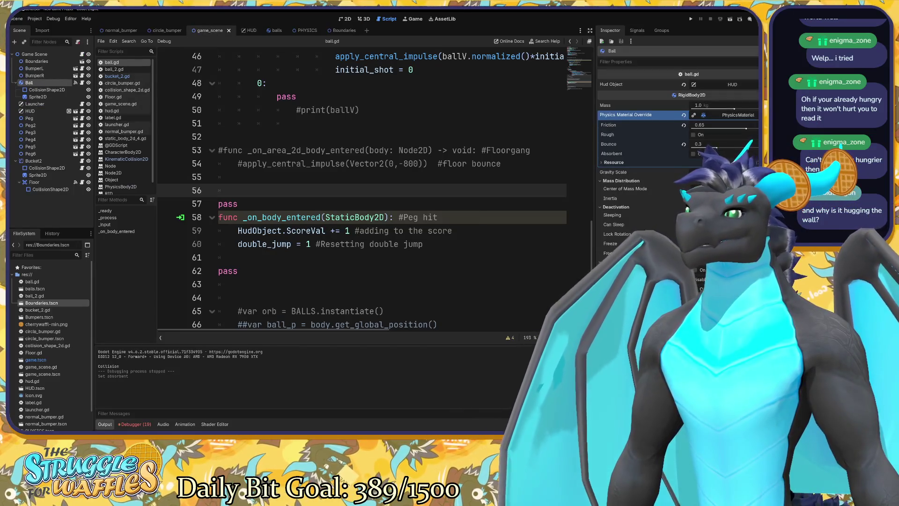
pyautogui.click(347, 19)
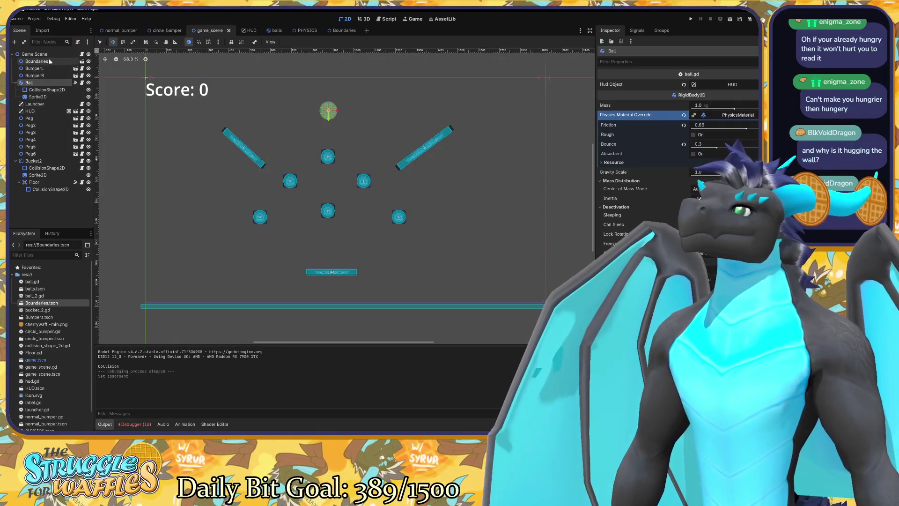
pyautogui.keyDown('shift'); pyautogui.click(47, 68); pyautogui.keyUp('shift')
pyautogui.keyDown('ctrl'); pyautogui.click(34, 118); pyautogui.keyUp('ctrl')
pyautogui.keyDown('ctrl'); pyautogui.click(41, 154); pyautogui.keyUp('ctrl')
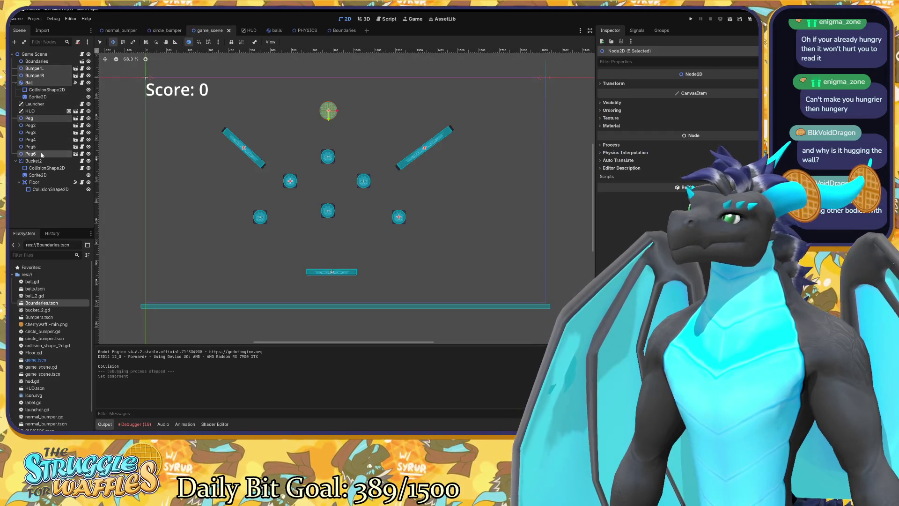
pyautogui.keyDown('ctrl'); pyautogui.click(42, 147); pyautogui.keyUp('ctrl')
pyautogui.keyDown('ctrl'); pyautogui.click(42, 140); pyautogui.keyUp('ctrl')
pyautogui.keyDown('ctrl'); pyautogui.click(42, 133); pyautogui.keyUp('ctrl')
pyautogui.keyDown('ctrl'); pyautogui.click(42, 125); pyautogui.keyUp('ctrl')
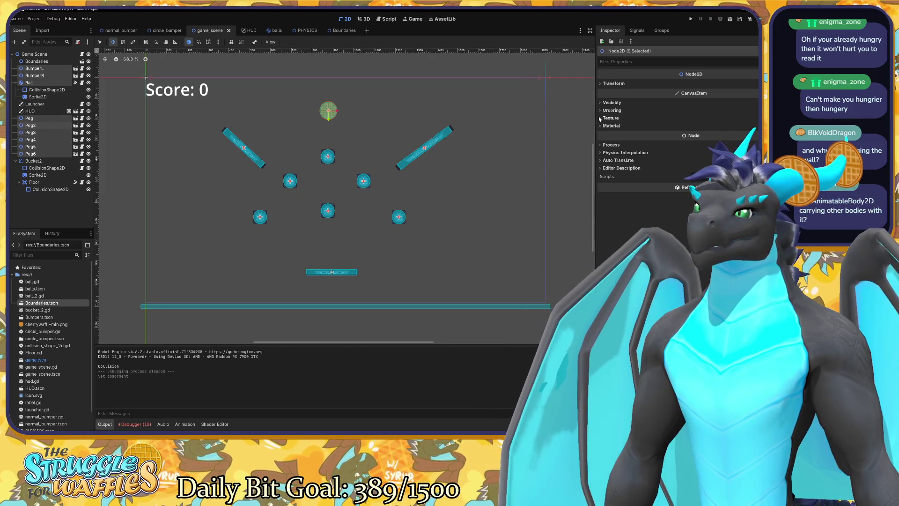
pyautogui.click(611, 83)
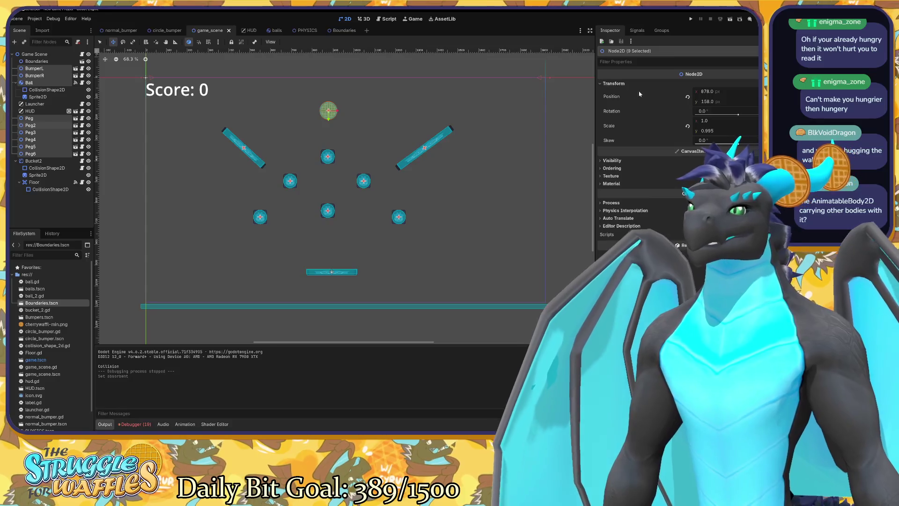
pyautogui.click(712, 92)
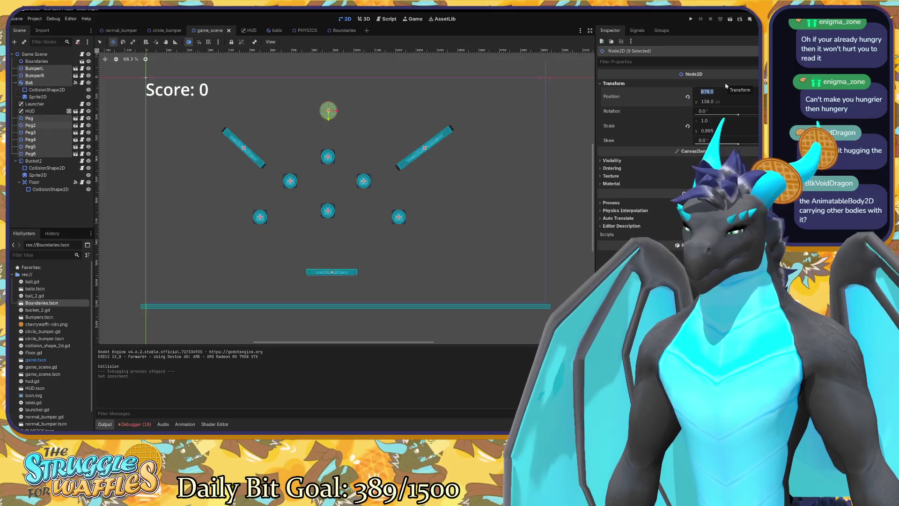
pyautogui.write('9')
pyautogui.press('Return')
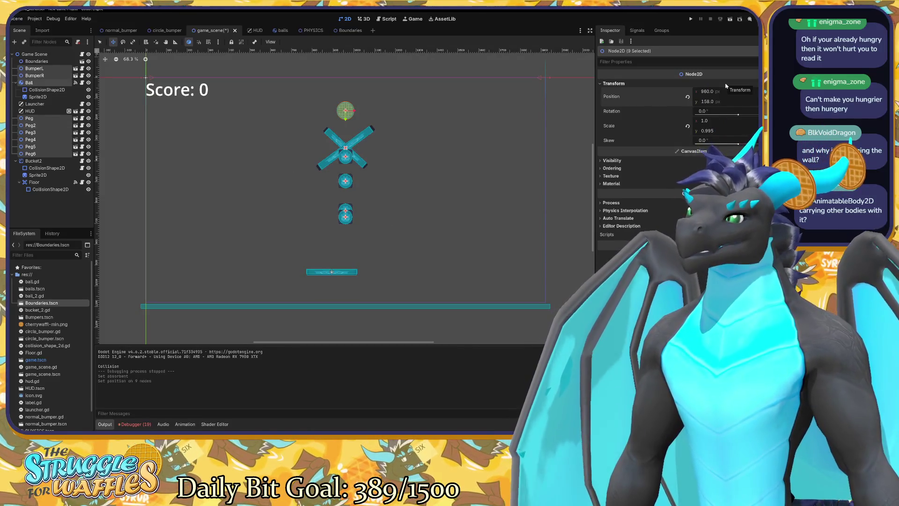
pyautogui.hotkey('ctrl', 'z')
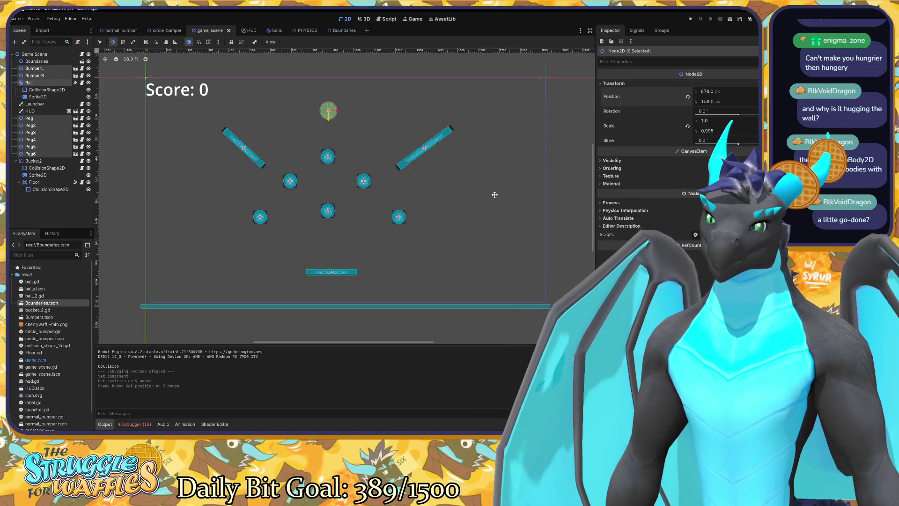
pyautogui.click(495, 195)
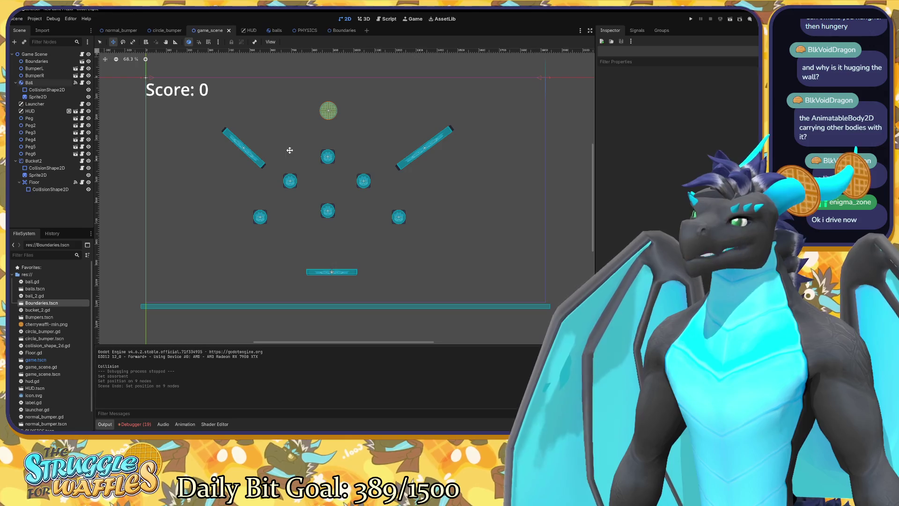
# Step: Select Peg–Peg6 plus BumperL and BumperR and drag them together slightly lower
pyautogui.click(30, 154)
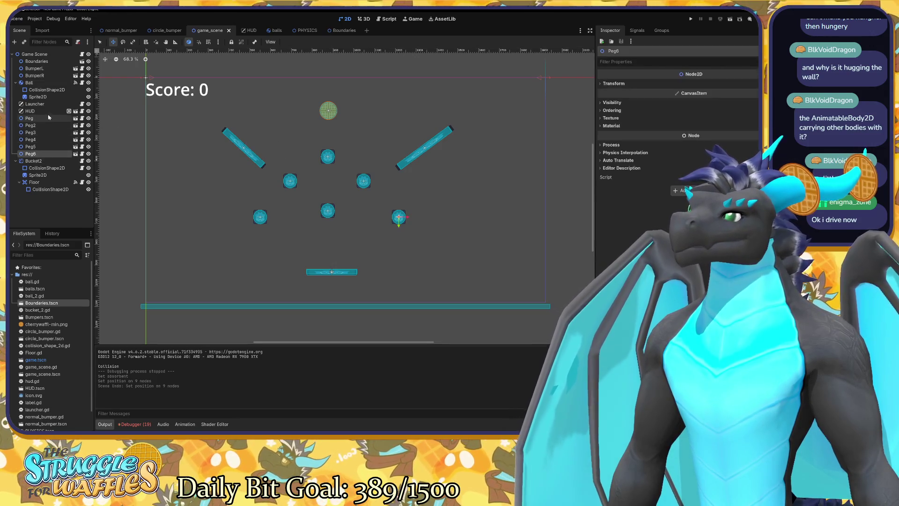
pyautogui.keyDown('shift'); pyautogui.click(29, 118); pyautogui.keyUp('shift')
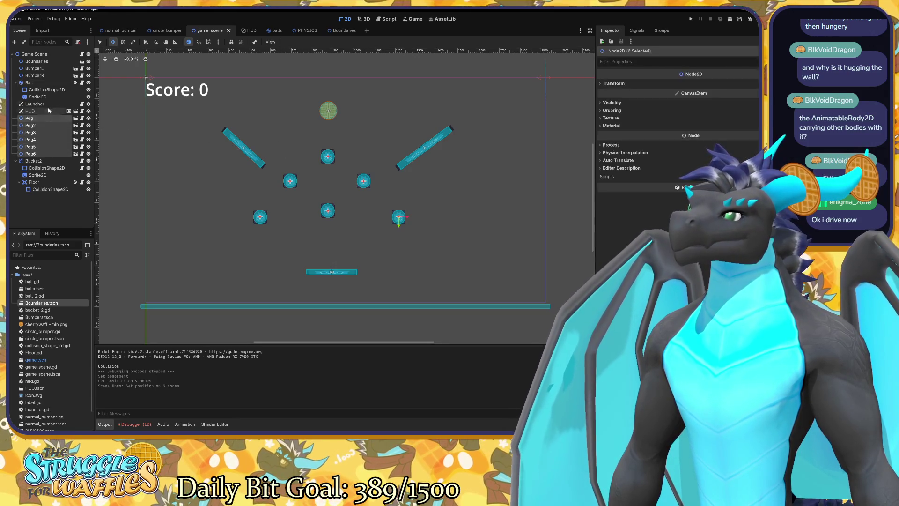
pyautogui.keyDown('ctrl'); pyautogui.click(44, 76); pyautogui.keyUp('ctrl')
pyautogui.keyDown('ctrl'); pyautogui.click(43, 70); pyautogui.keyUp('ctrl')
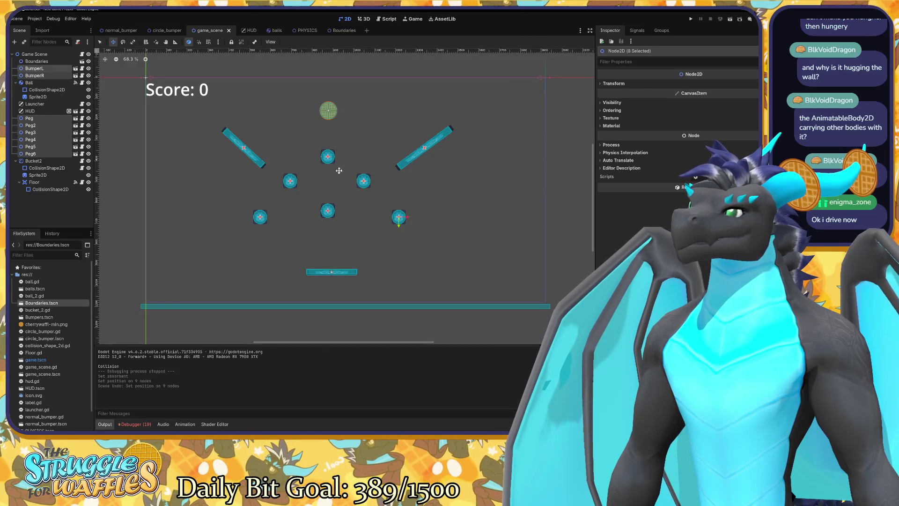
pyautogui.moveTo(346, 187)
pyautogui.mouseDown()
pyautogui.moveTo(360, 194)
pyautogui.moveTo(352, 199)
pyautogui.mouseUp()
pyautogui.click(60, 85)
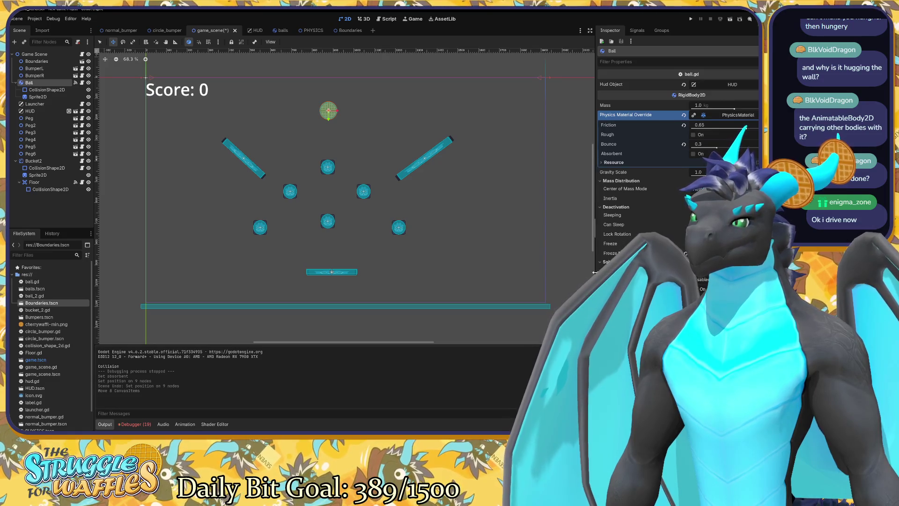
# Step: Nudge the ball right, then move BumperL, BumperR and Peg–Peg6 together 94 px right
pyautogui.scroll(-10, 646, 154)
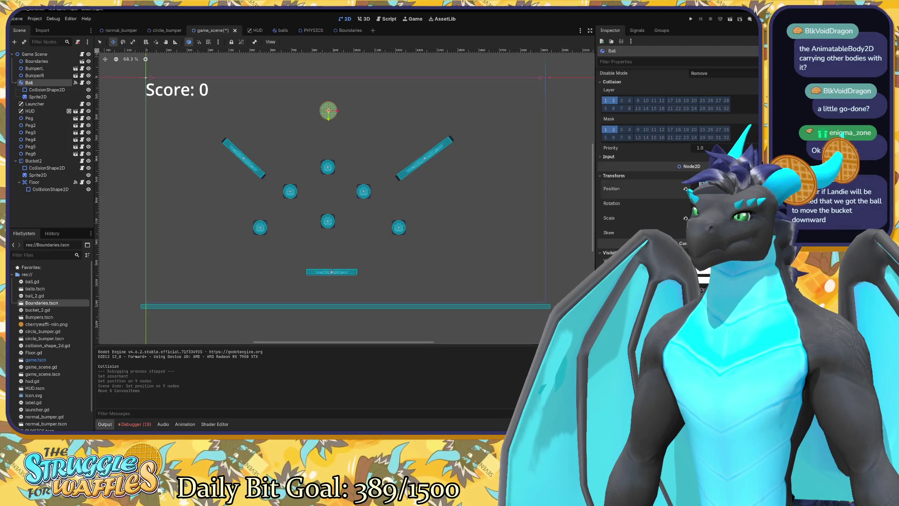
pyautogui.moveTo(684, 189); pyautogui.dragTo(702, 189)
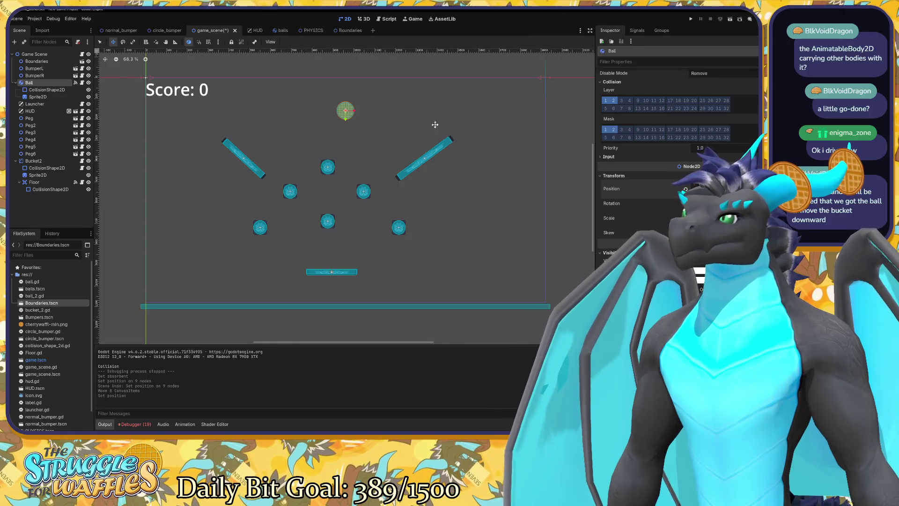
pyautogui.click(46, 75)
pyautogui.keyDown('shift'); pyautogui.click(38, 68); pyautogui.keyUp('shift')
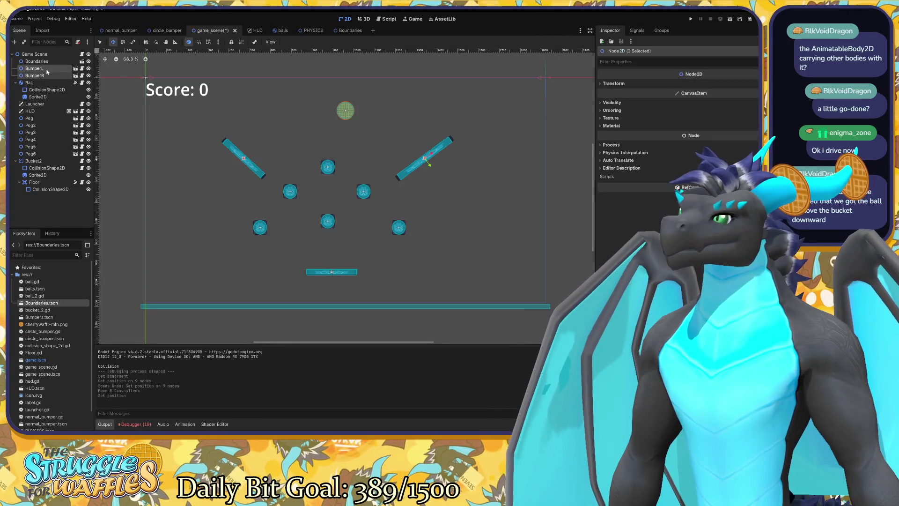
pyautogui.keyDown('ctrl'); pyautogui.click(40, 118); pyautogui.keyUp('ctrl')
pyautogui.keyDown('ctrl'); pyautogui.click(39, 125); pyautogui.keyUp('ctrl')
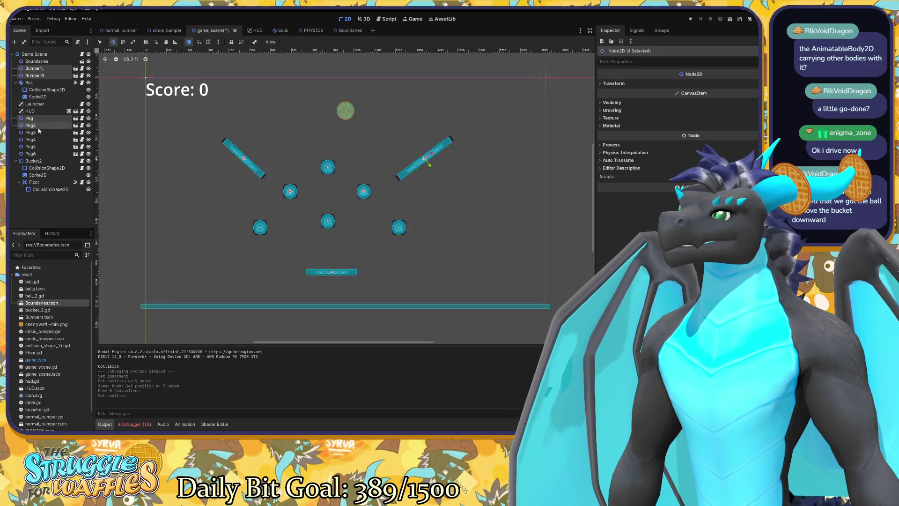
pyautogui.keyDown('ctrl'); pyautogui.click(39, 132); pyautogui.keyUp('ctrl')
pyautogui.keyDown('ctrl'); pyautogui.click(40, 139); pyautogui.keyUp('ctrl')
pyautogui.keyDown('ctrl'); pyautogui.click(39, 147); pyautogui.keyUp('ctrl')
pyautogui.keyDown('ctrl'); pyautogui.click(40, 153); pyautogui.keyUp('ctrl')
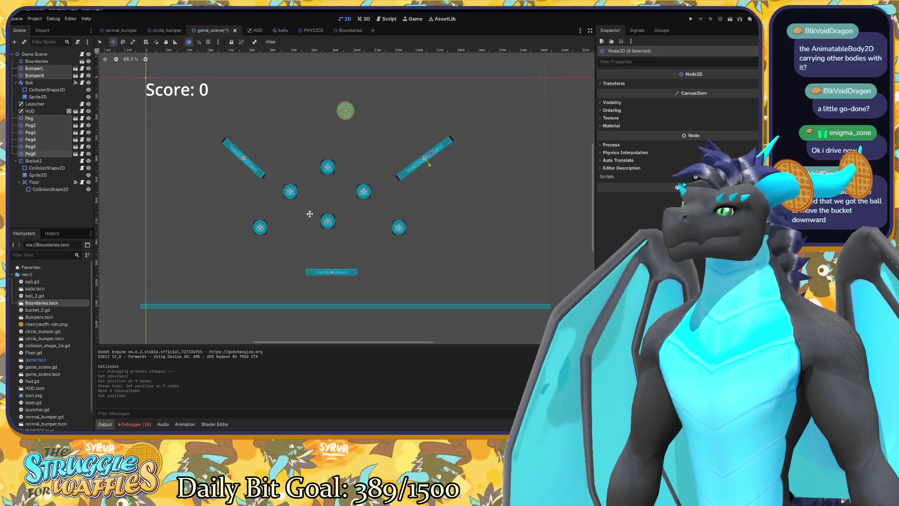
pyautogui.moveTo(322, 207); pyautogui.dragTo(341, 207)
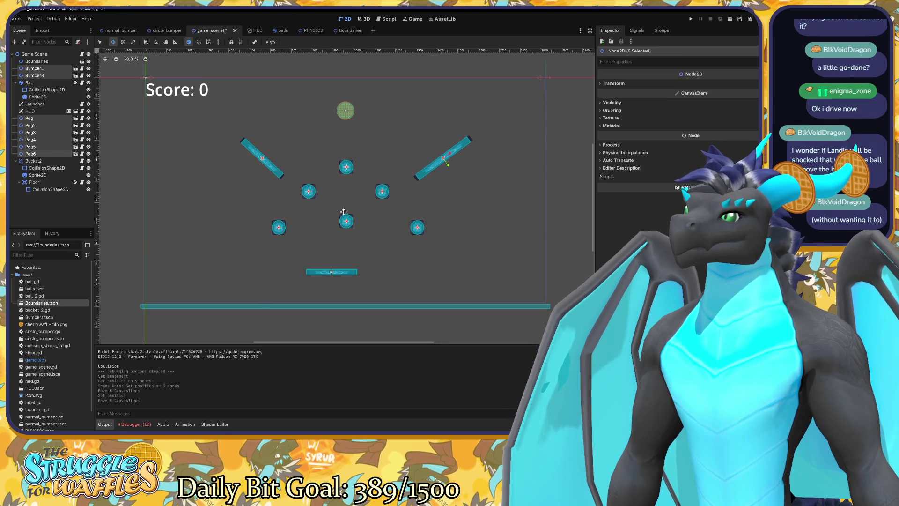
pyautogui.click(39, 161)
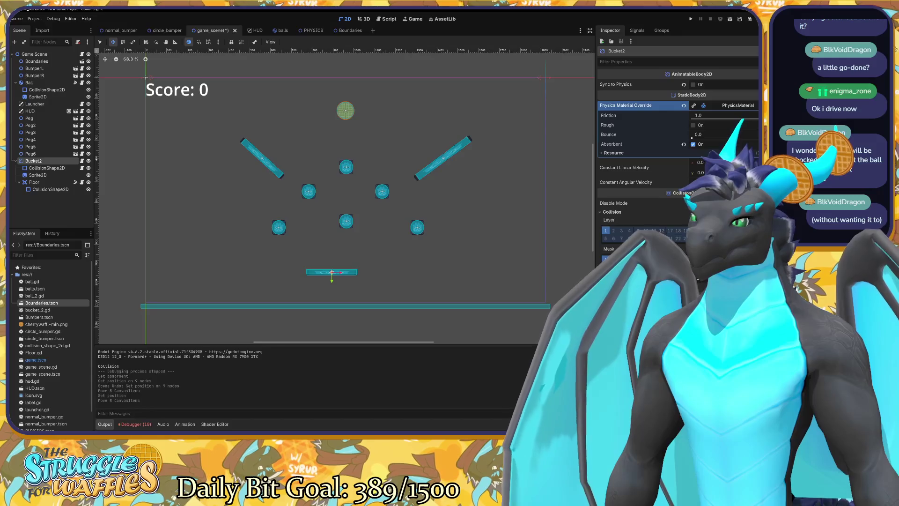
# Step: Nudge Bucket2 slightly right, save game_scene, and start a test run
pyautogui.moveTo(331, 272); pyautogui.dragTo(345, 272)
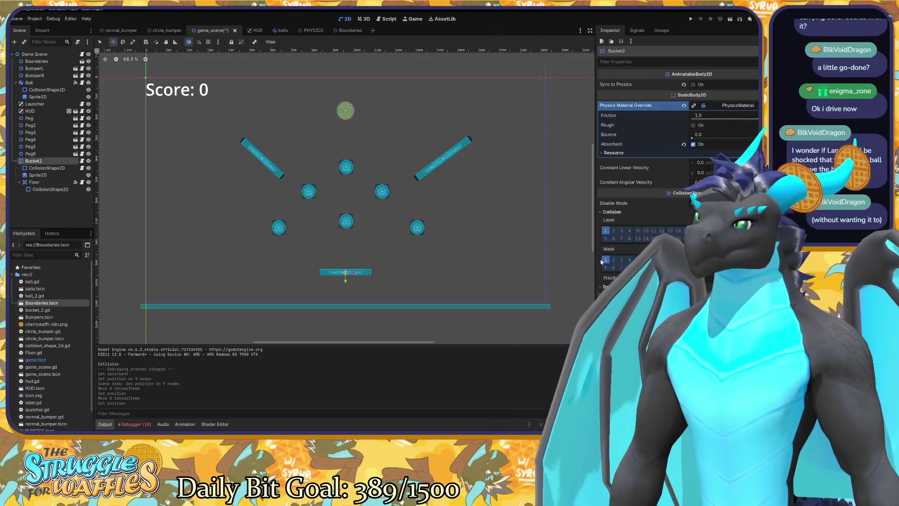
pyautogui.hotkey('ctrl', 's')
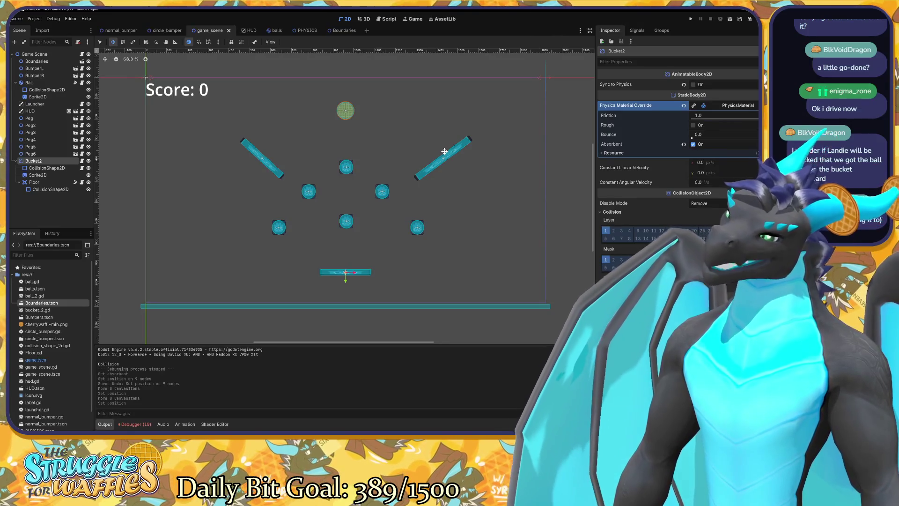
pyautogui.press('F5')
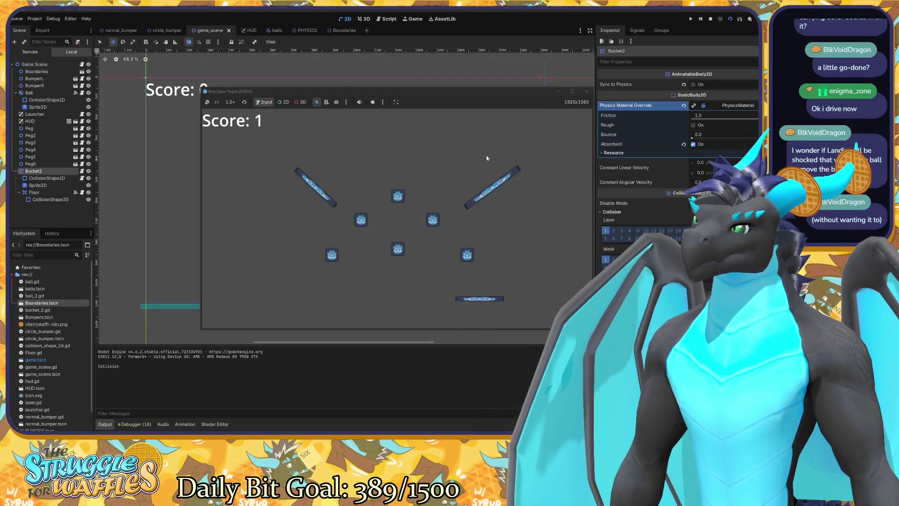
# Step: Restart the running game, let the score reach 4, then stop it with F8
pyautogui.press('F5')
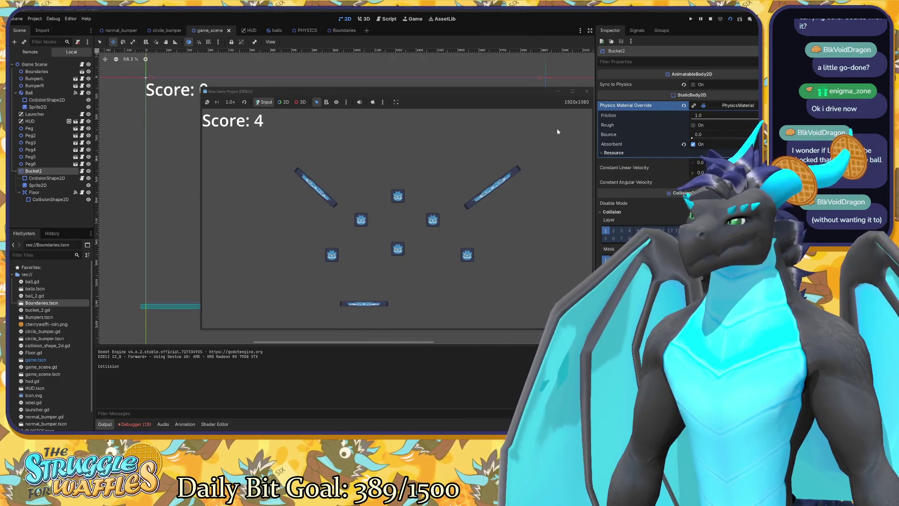
pyautogui.press('F8')
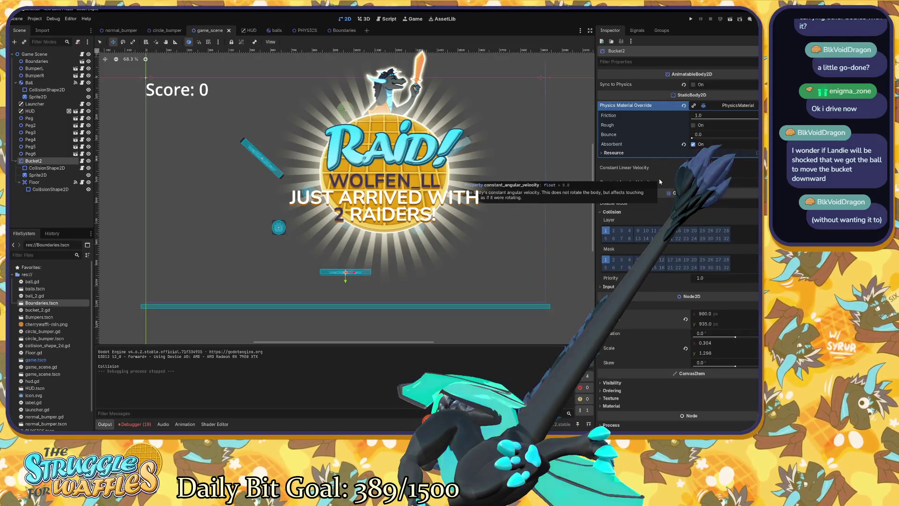
# Step: Expand Bucket2's Input section in the Inspector to show its Pickable setting
pyautogui.scroll(-2, 659, 183)
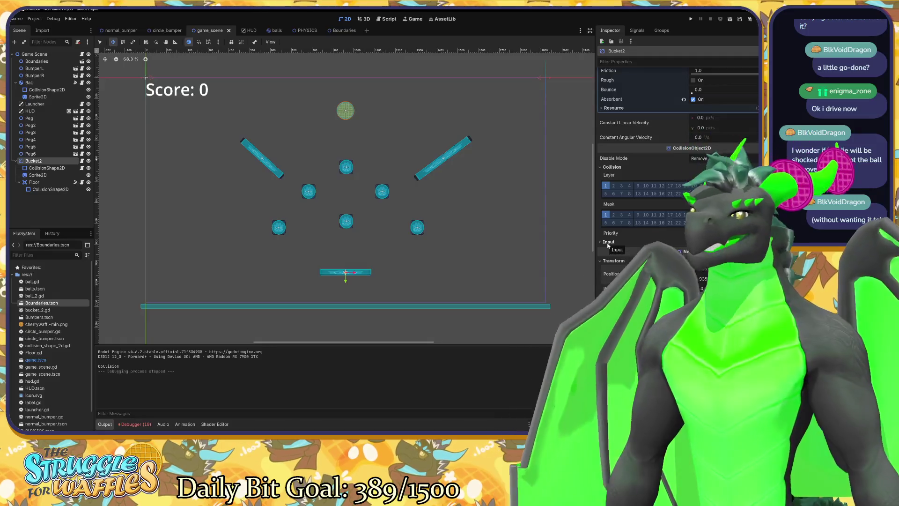
pyautogui.click(607, 243)
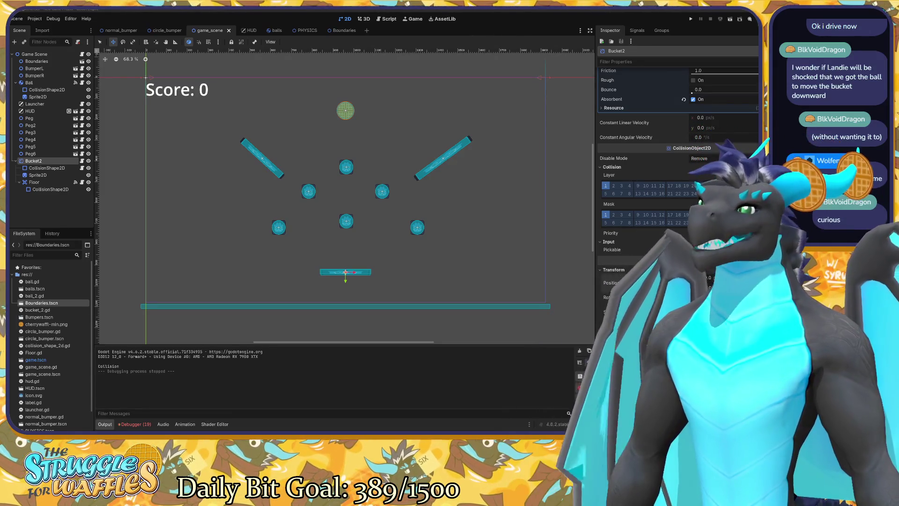
# Step: Run the game and steer the bucket left and right with the arrow keys while scoring 3
pyautogui.press('F5')
pyautogui.press('Right')
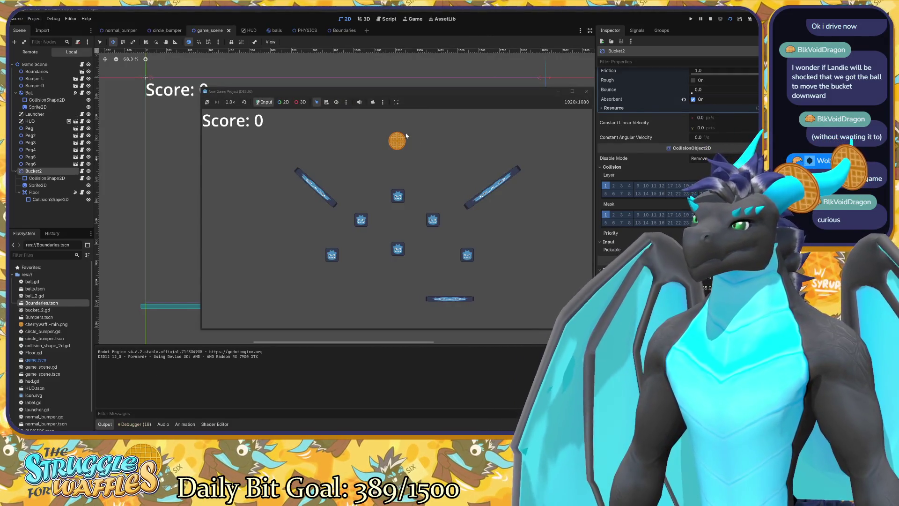
pyautogui.press('Left')
pyautogui.press('Left')
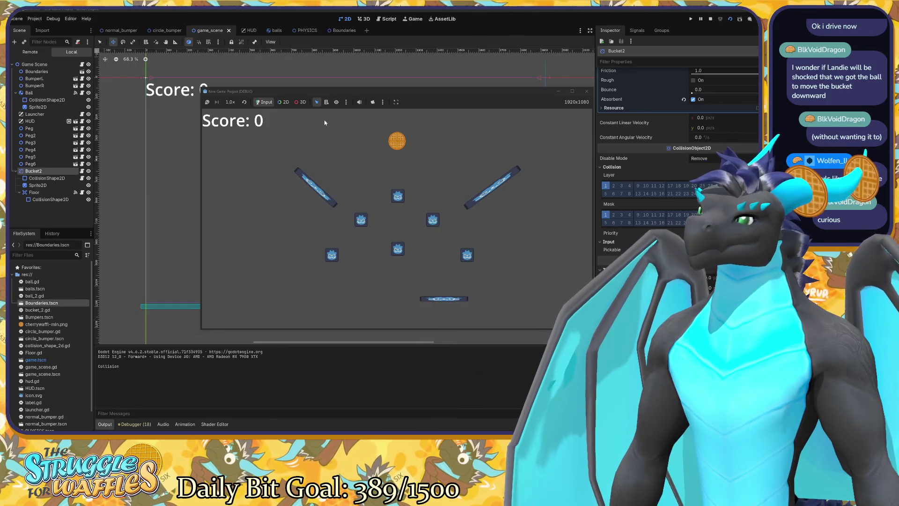
pyautogui.press('Left')
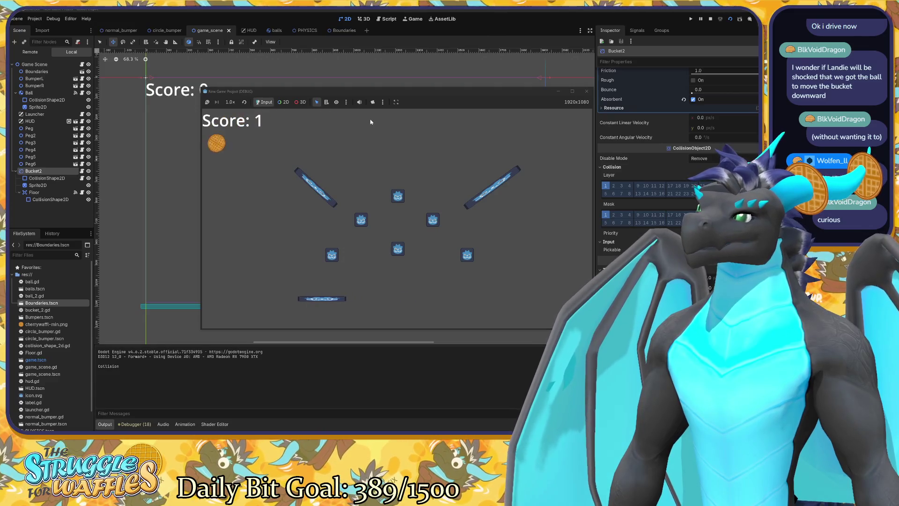
pyautogui.press('Right')
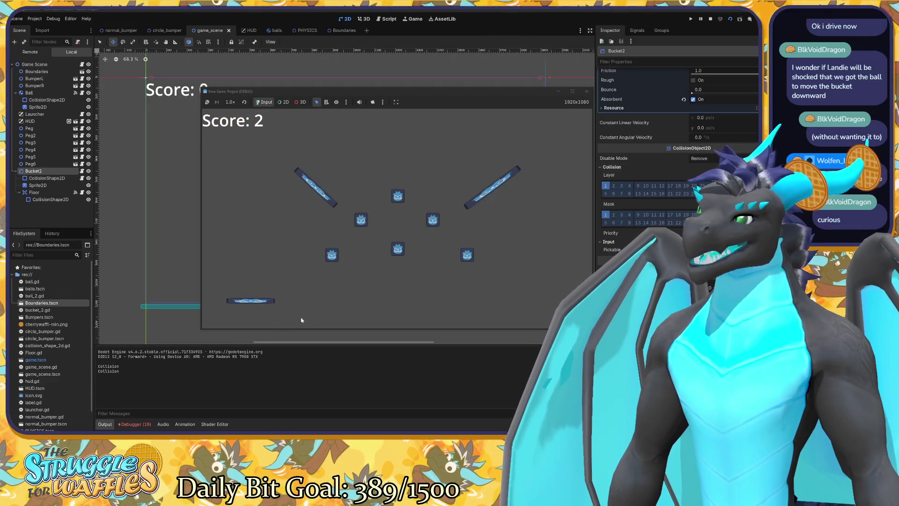
pyautogui.press('Right')
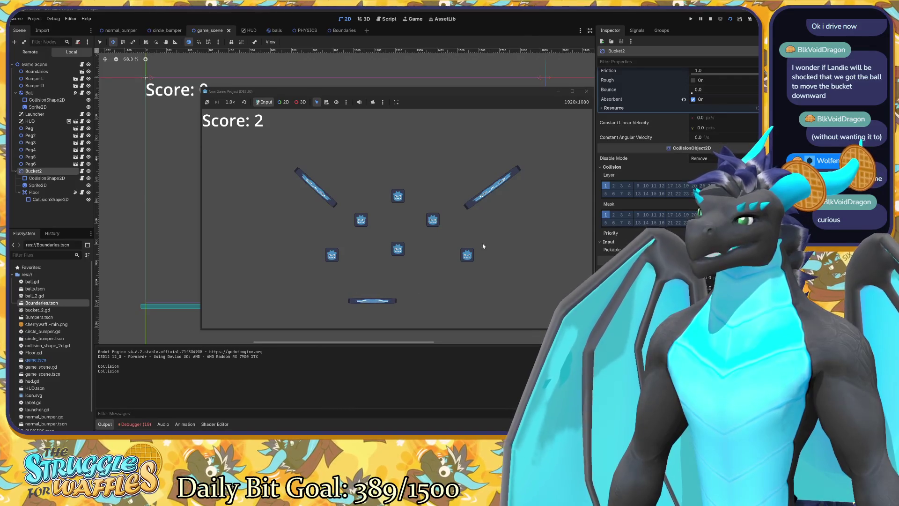
pyautogui.press('Right')
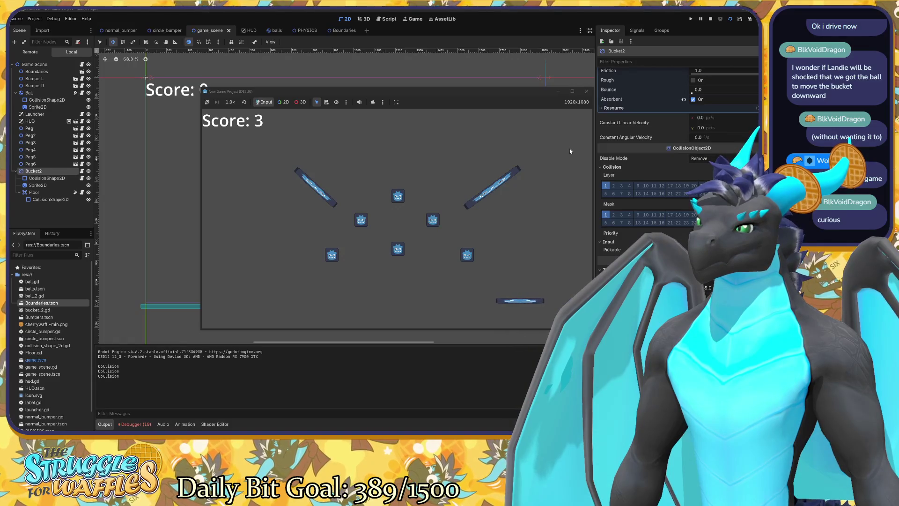
# Step: Stop the game and drag BumperL farther to the left
pyautogui.click(588, 91)
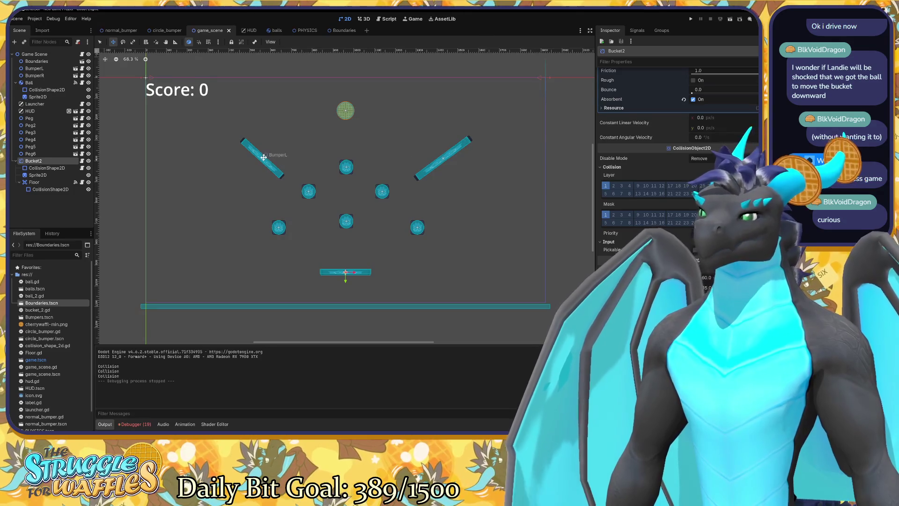
pyautogui.click(34, 69)
pyautogui.moveTo(270, 152); pyautogui.dragTo(237, 151)
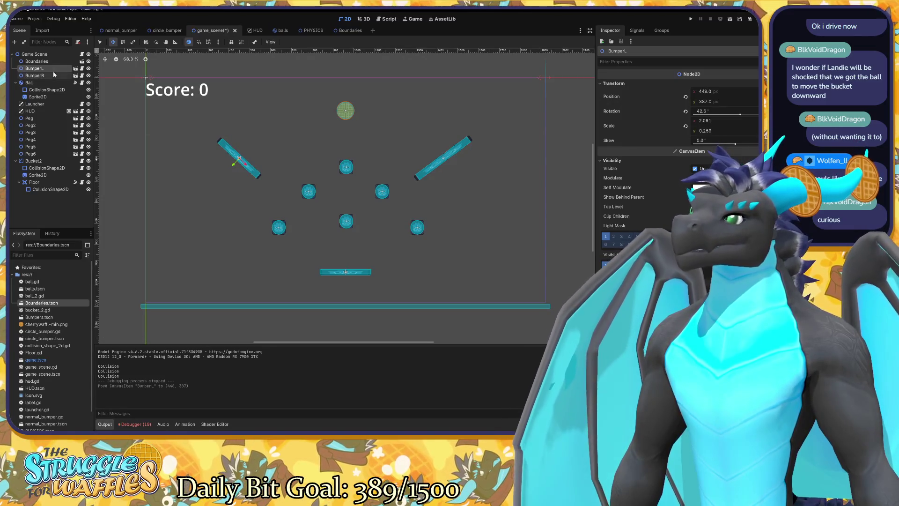
# Step: Drag BumperR farther right, save the scene, and start a new test run
pyautogui.click(34, 76)
pyautogui.moveTo(443, 158); pyautogui.dragTo(467, 162)
pyautogui.hotkey('ctrl', 's')
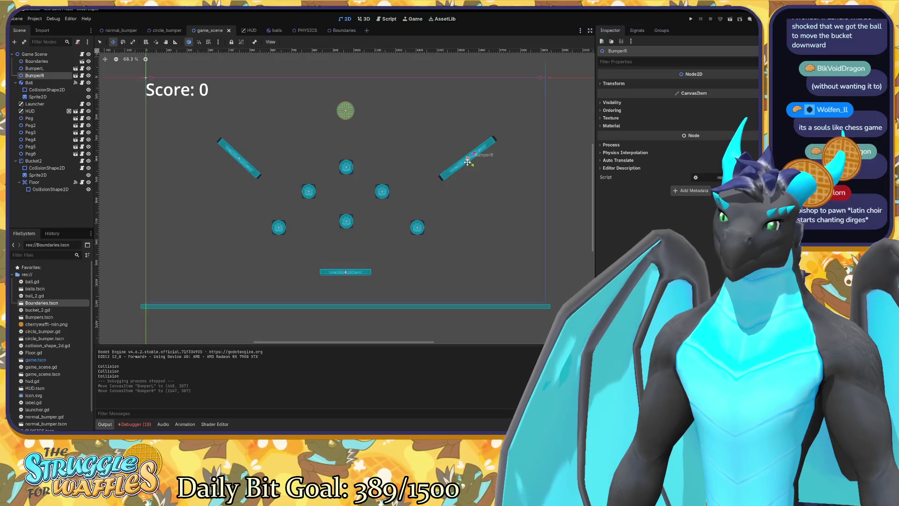
pyautogui.press('F5')
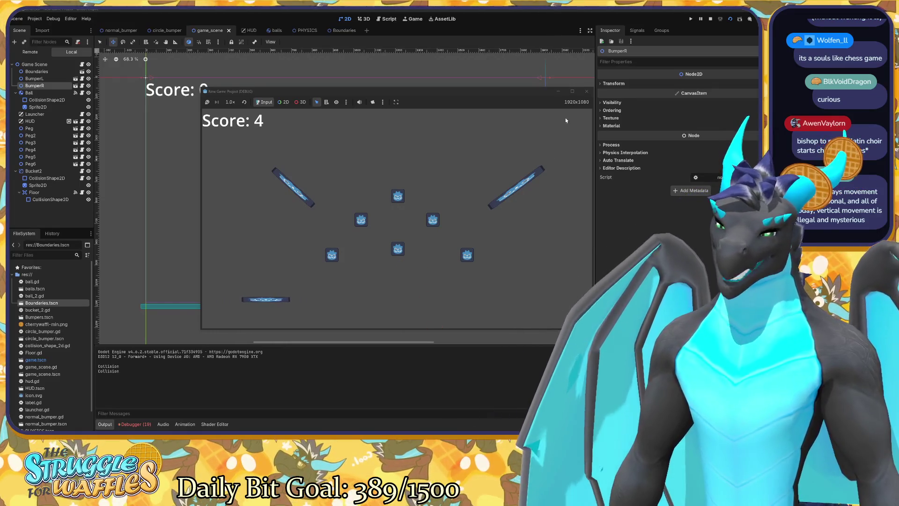
# Step: Stop the test run once the wider-bumper layout has scored 4
pyautogui.click(590, 90)
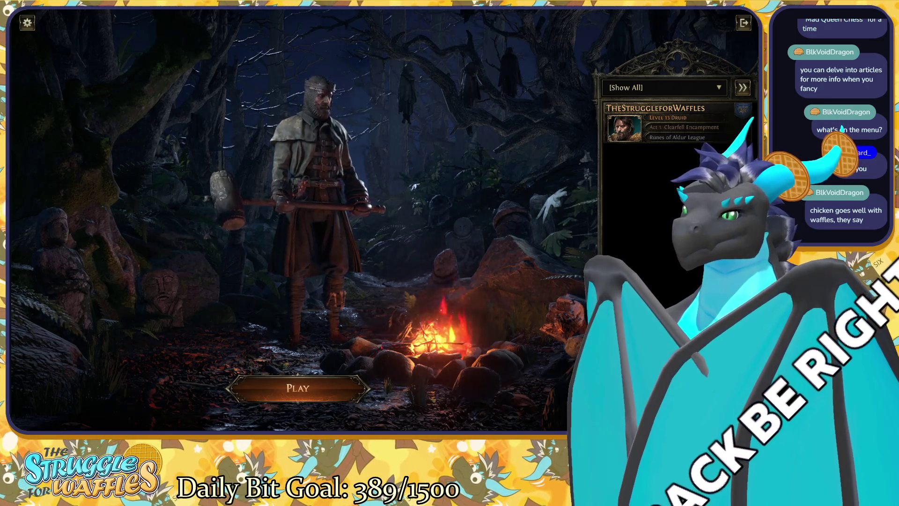
# Step: Lower the Music Volume slider in the Sound options and save the settings
pyautogui.click(31, 25)
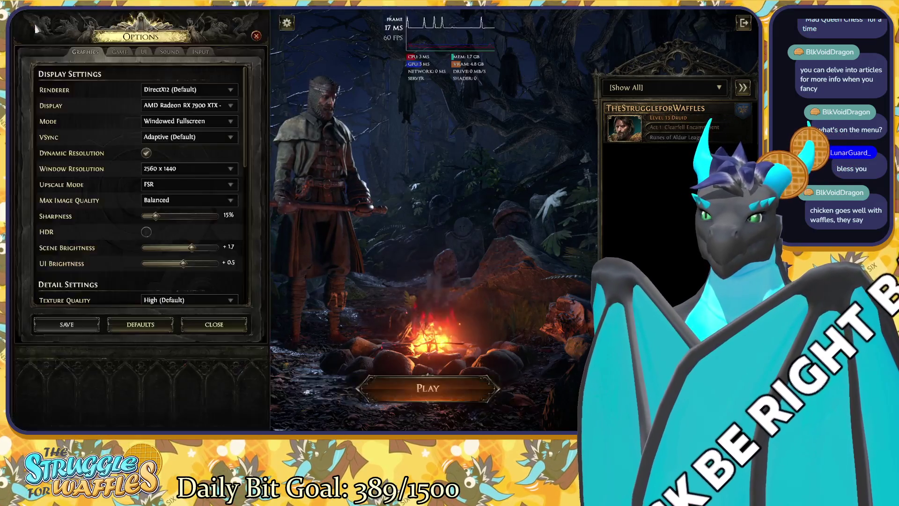
pyautogui.click(171, 53)
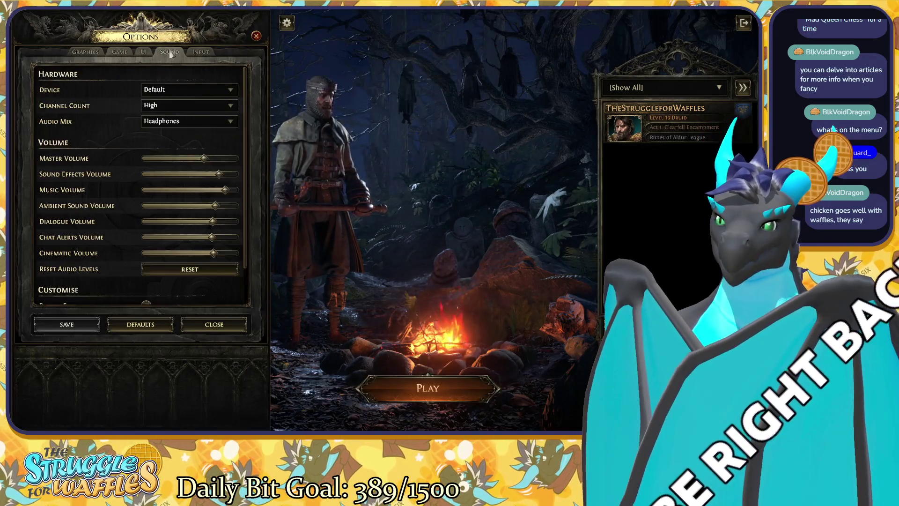
pyautogui.click(224, 190)
pyautogui.moveTo(224, 190); pyautogui.dragTo(175, 195)
pyautogui.click(89, 326)
pyautogui.click(220, 324)
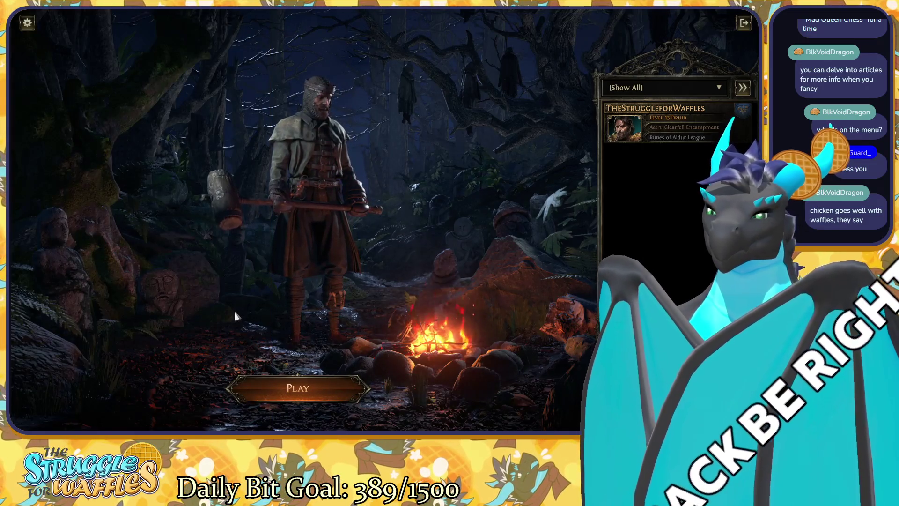